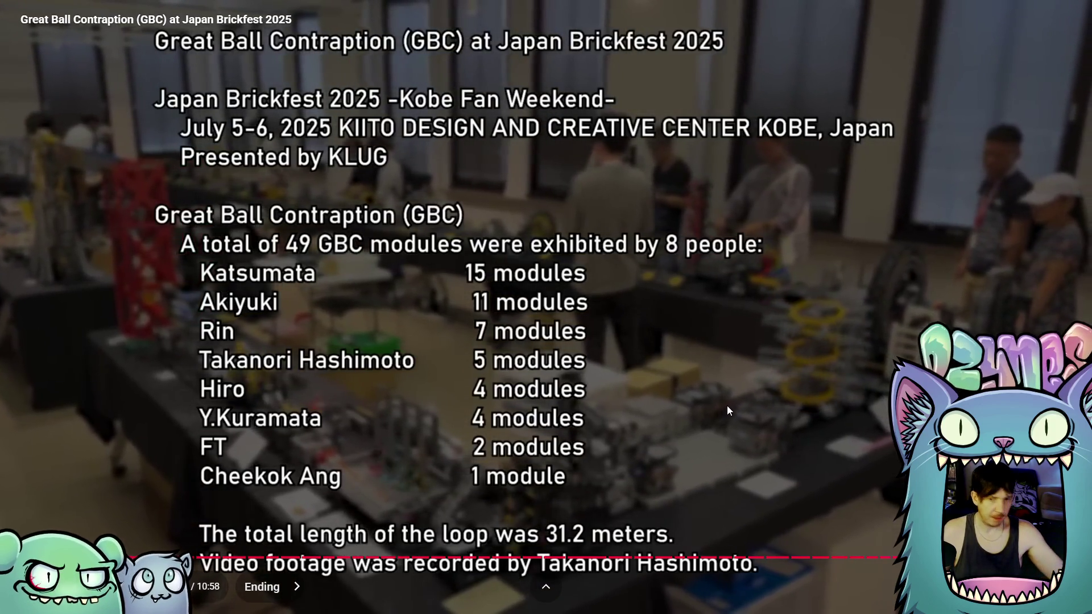
# Step: Pause the Great Ball Contraption video and switch OBS to the 2023 Overlay scene
pyautogui.click(711, 404)
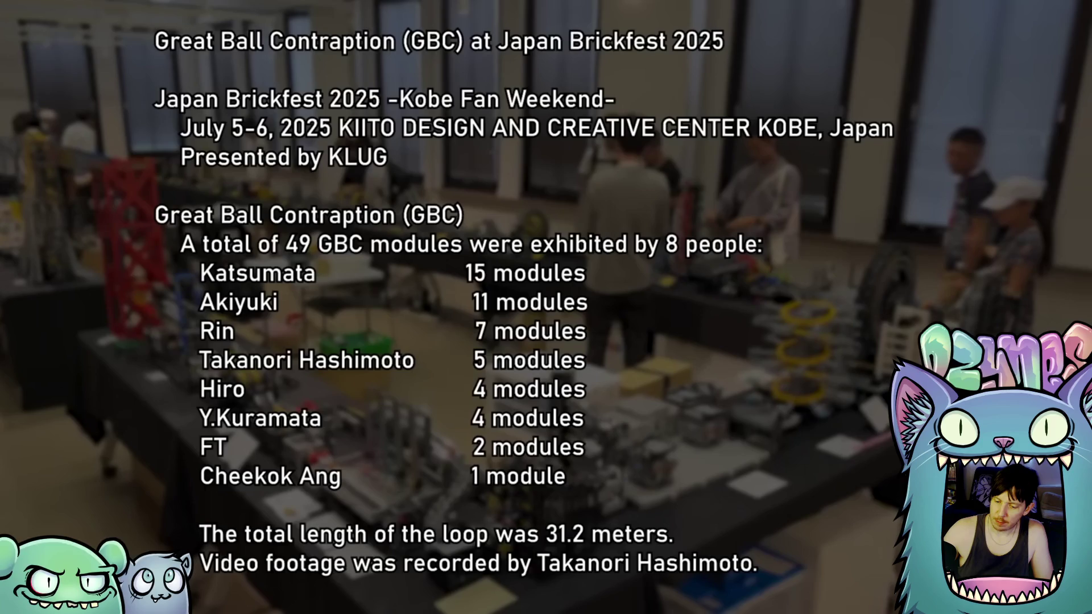
pyautogui.moveTo(709, 408)
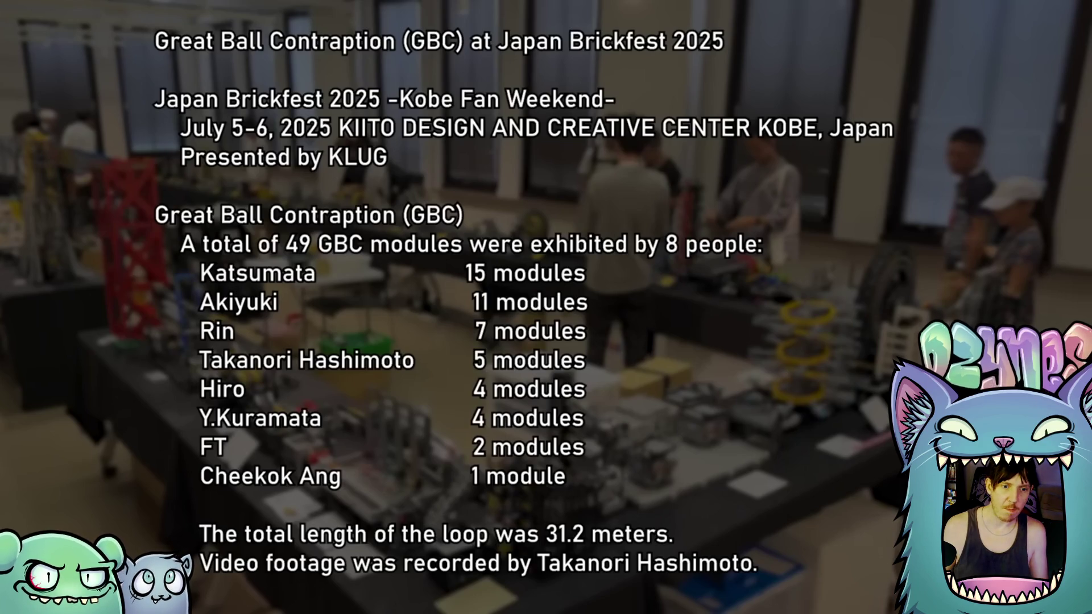
pyautogui.moveTo(778, 426)
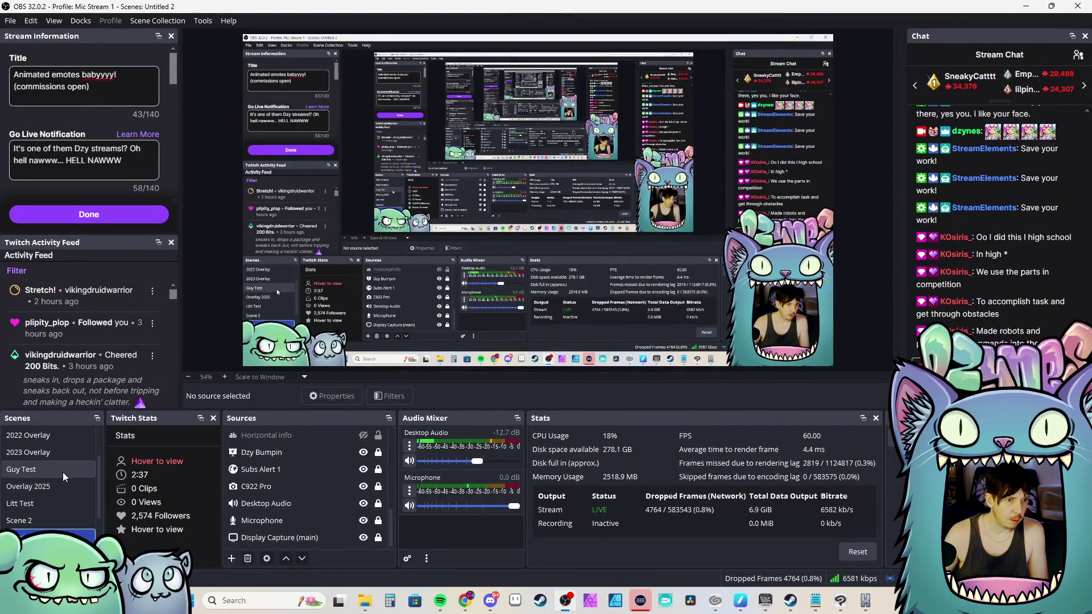
pyautogui.scroll(1, 63, 472)
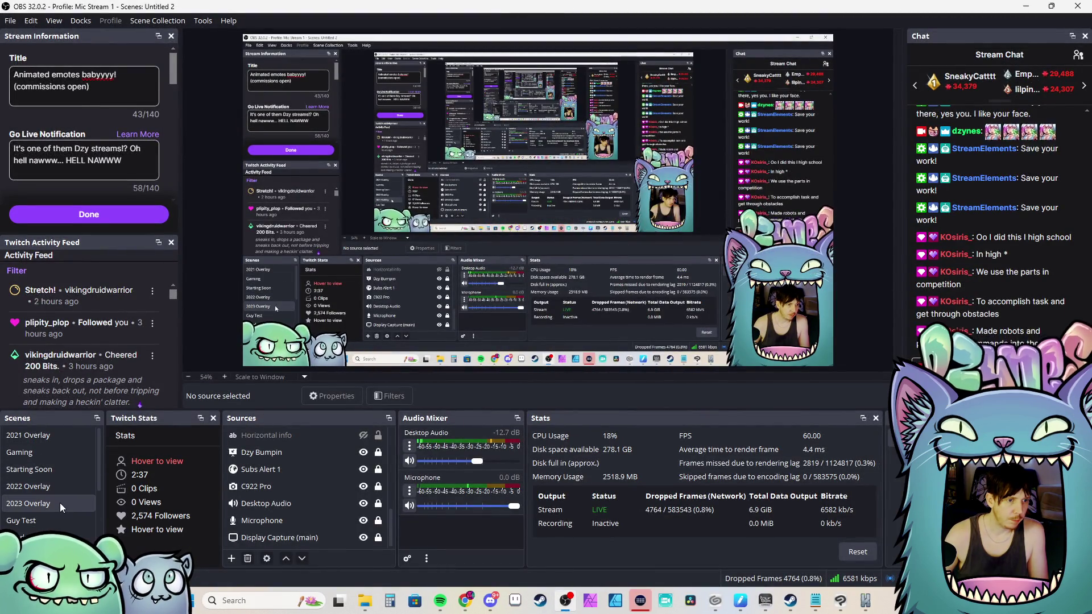
pyautogui.click(60, 503)
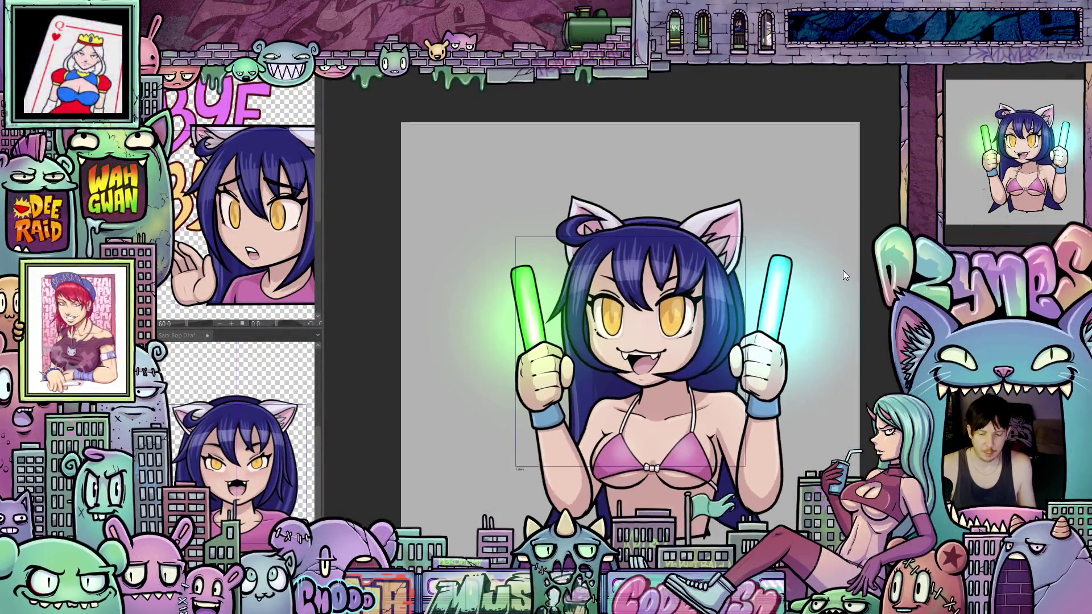
pyautogui.scroll(1, 843, 271)
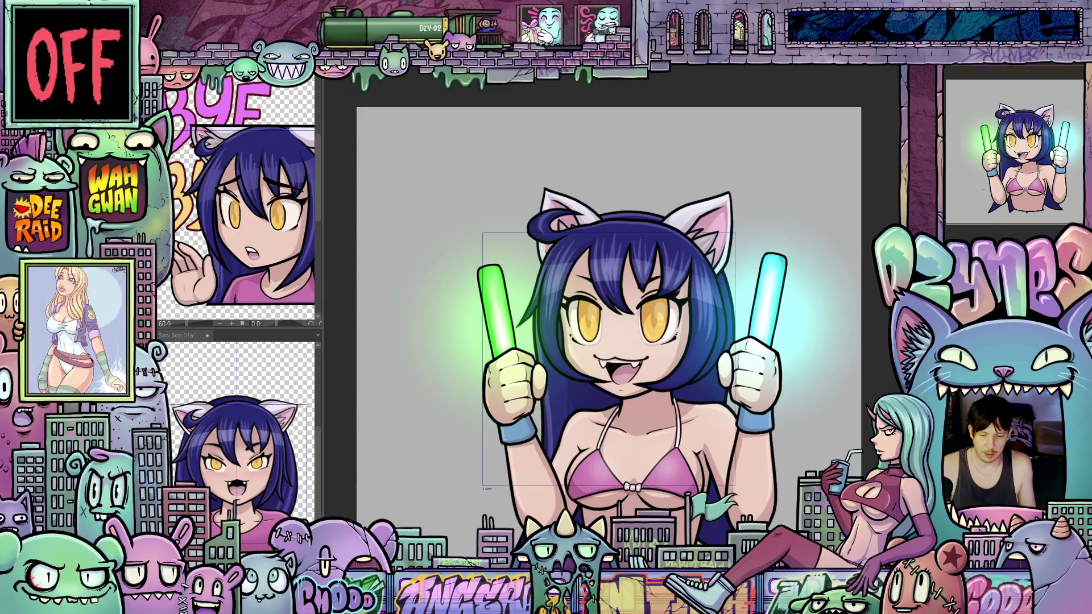
pyautogui.scroll(-2, 837, 313)
pyautogui.scroll(2, 862, 308)
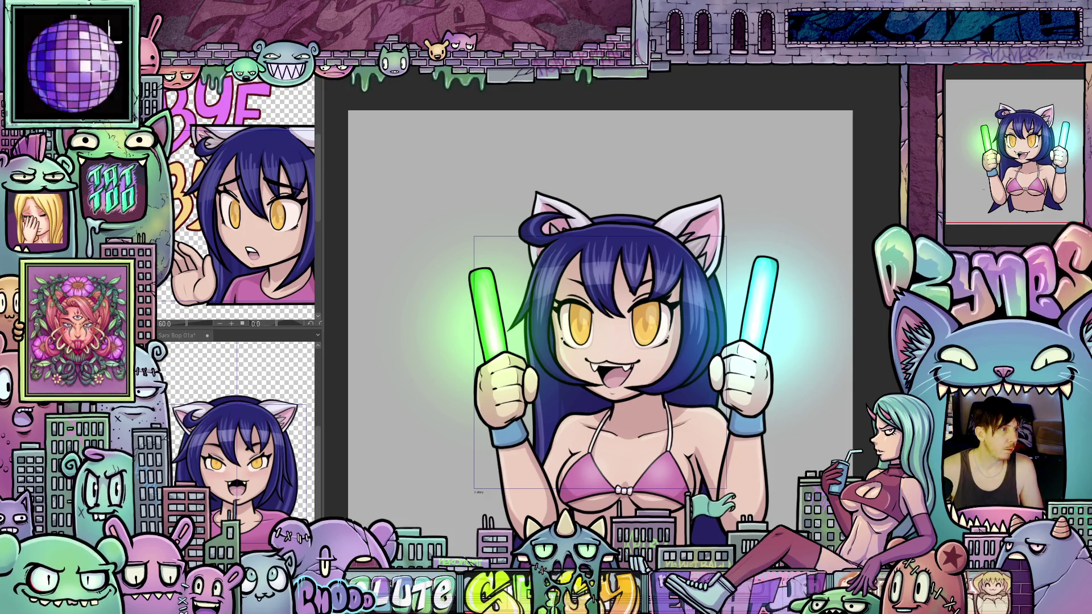
# Step: Advance to the next frame, where the cat girl raises both glowsticks
pyautogui.press('Right')
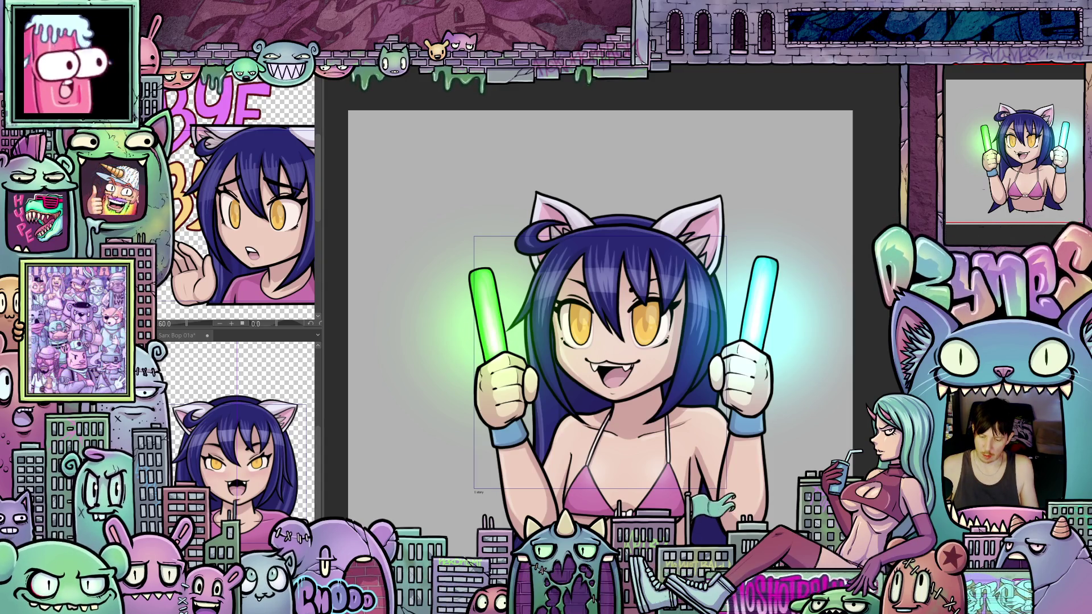
# Step: Make the glowstick glow wider teal, go to the other frame, and start Free Transform with Ctrl+T
pyautogui.hotkey('ctrl', 'z')
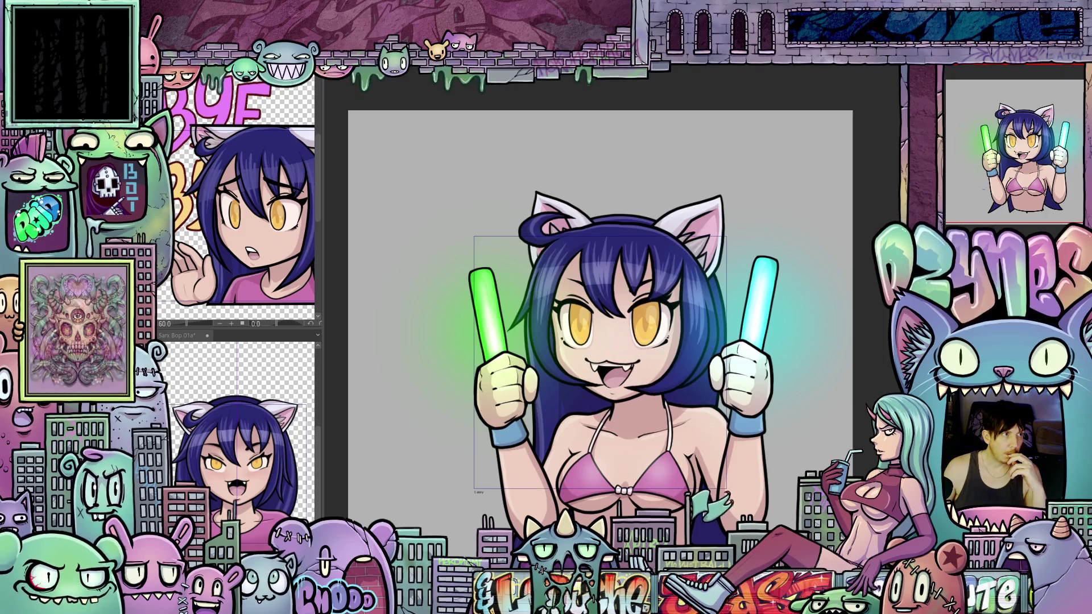
pyautogui.press('Right')
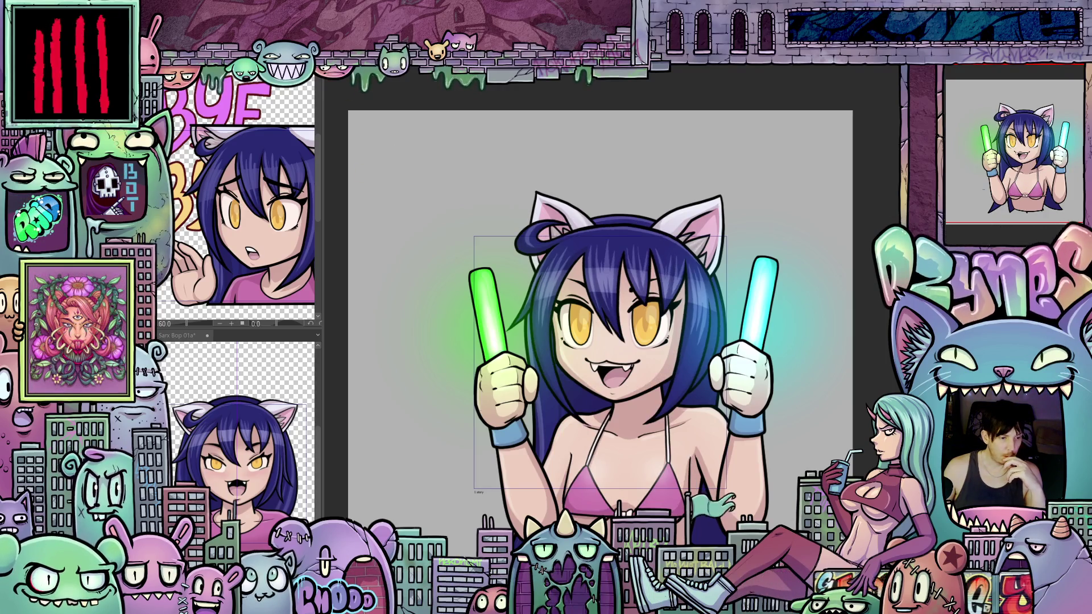
pyautogui.hotkey('ctrl', 't')
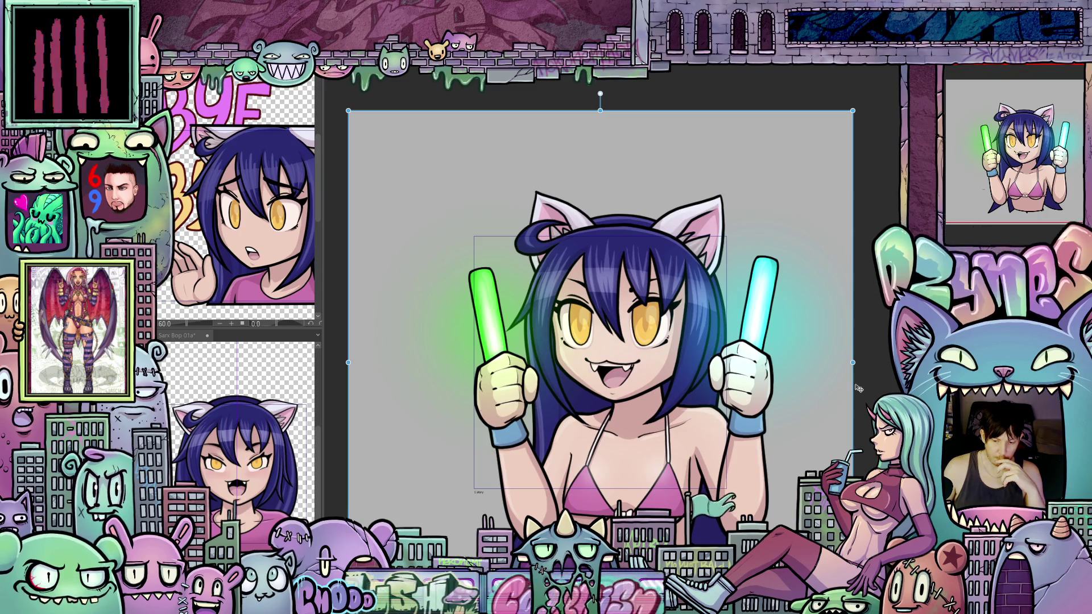
# Step: Drag this frame's cat girl drawing up and to the right to line up with the canvas edges
pyautogui.moveTo(859, 389)
pyautogui.mouseDown()
pyautogui.moveTo(823, 405)
pyautogui.moveTo(824, 416)
pyautogui.mouseUp()
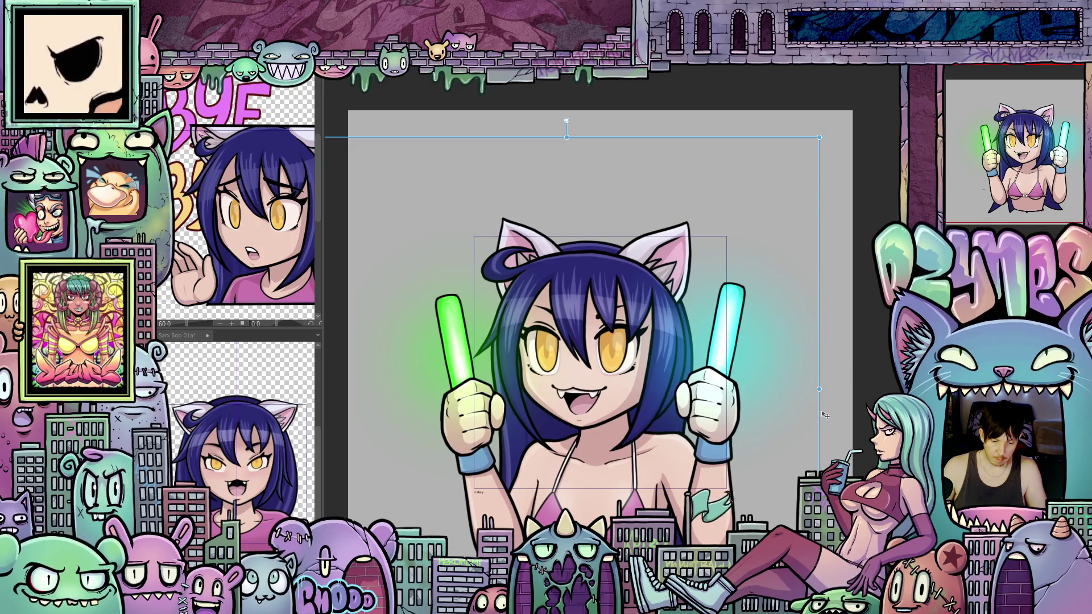
pyautogui.moveTo(824, 416); pyautogui.dragTo(824, 413)
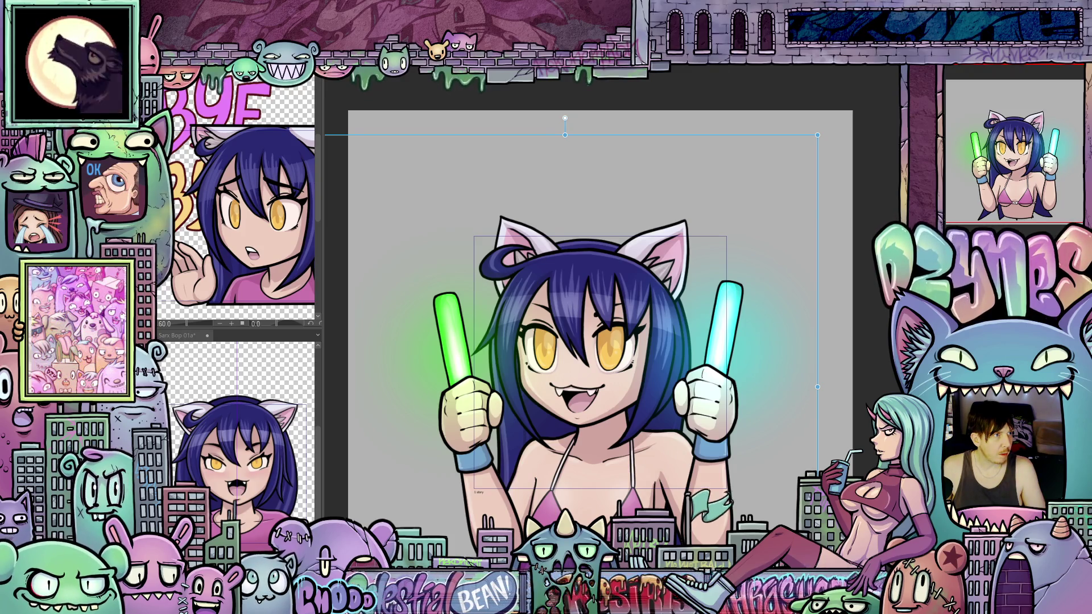
pyautogui.moveTo(564, 387); pyautogui.dragTo(600, 363)
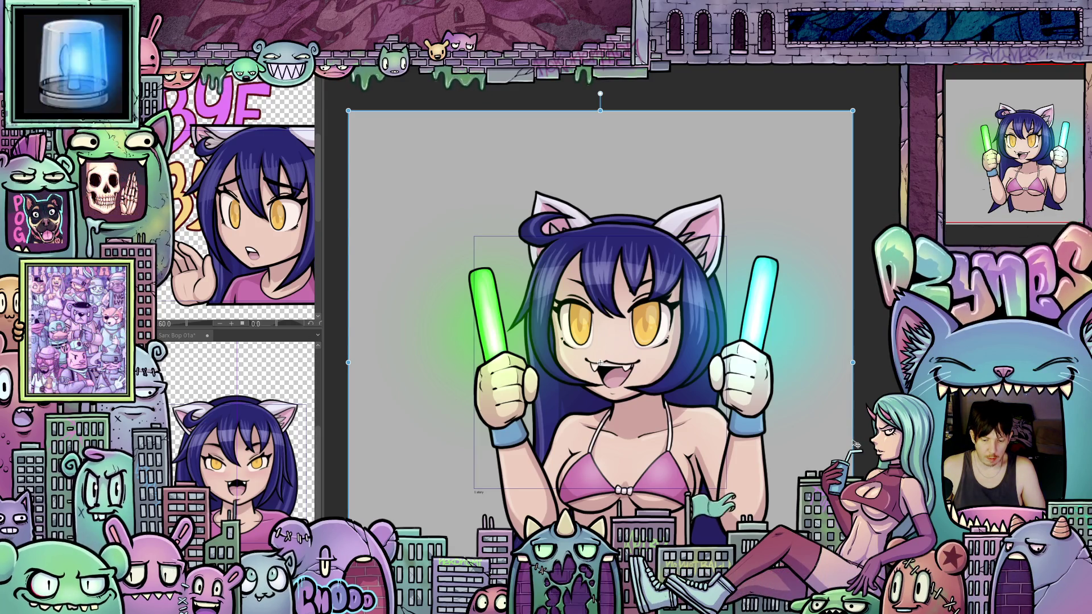
# Step: Drag the cat girl's layer upward in this animation frame
pyautogui.moveTo(856, 444); pyautogui.dragTo(850, 421)
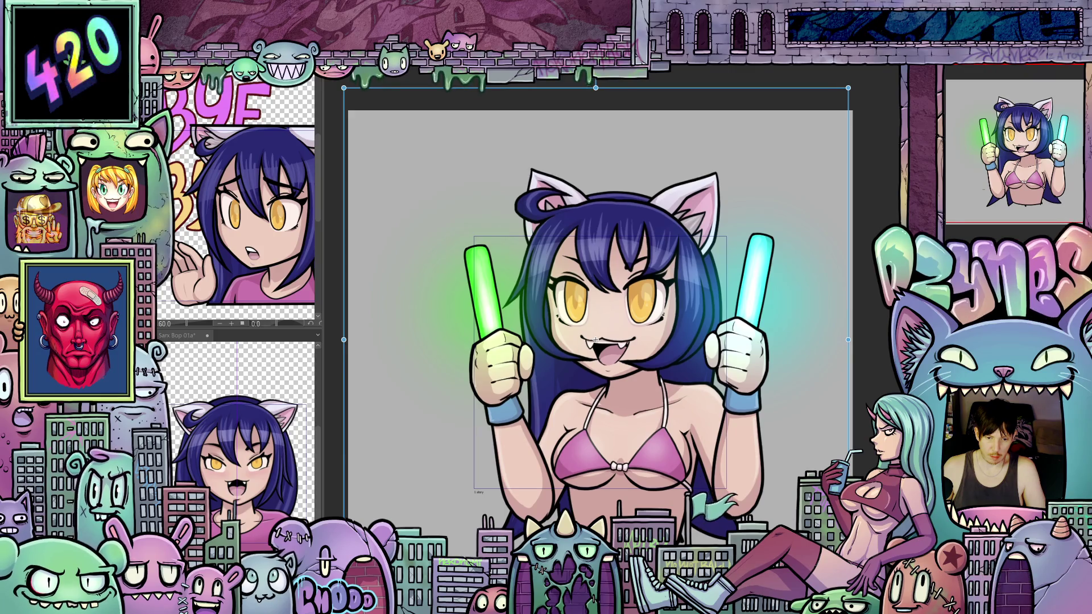
# Step: Nudge the cat girl up twice and right once with arrow keys, then step through the frames
pyautogui.press('Up')
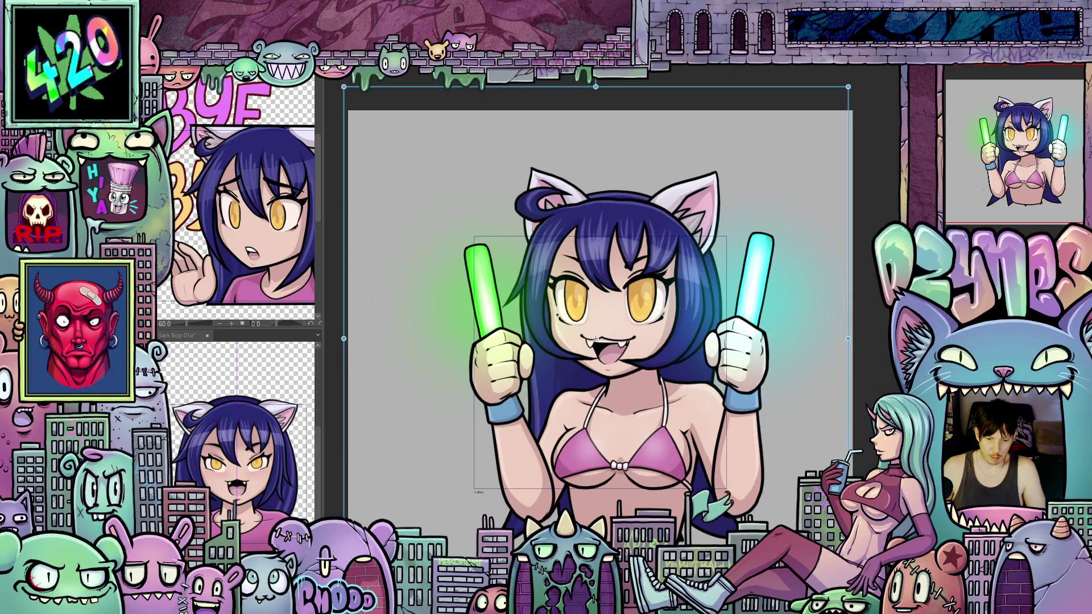
pyautogui.press('Up')
pyautogui.press('Up')
pyautogui.press('Right')
pyautogui.press('Right')
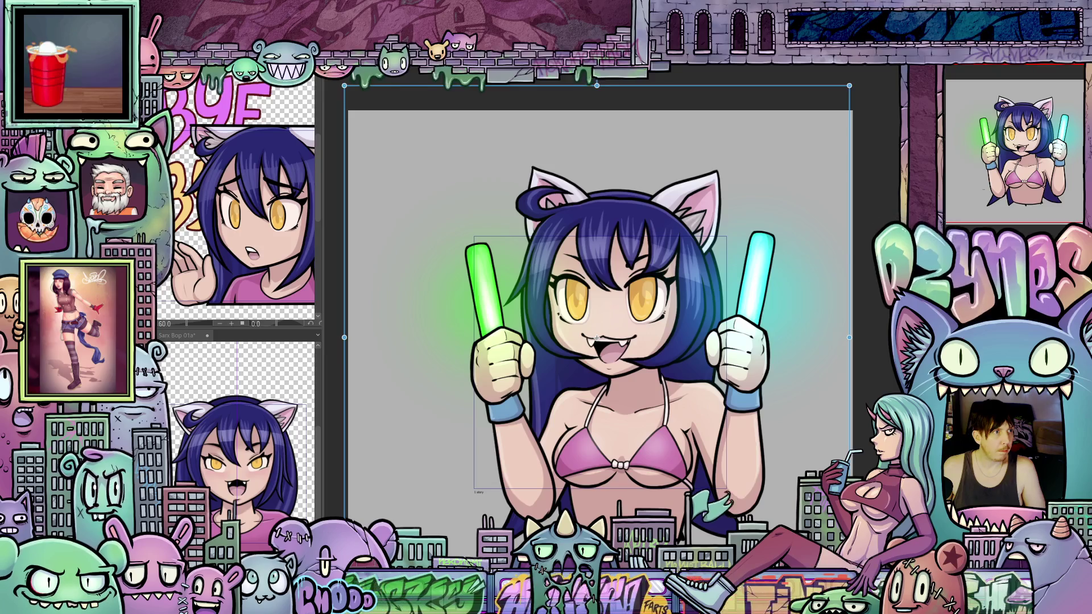
pyautogui.press('.')
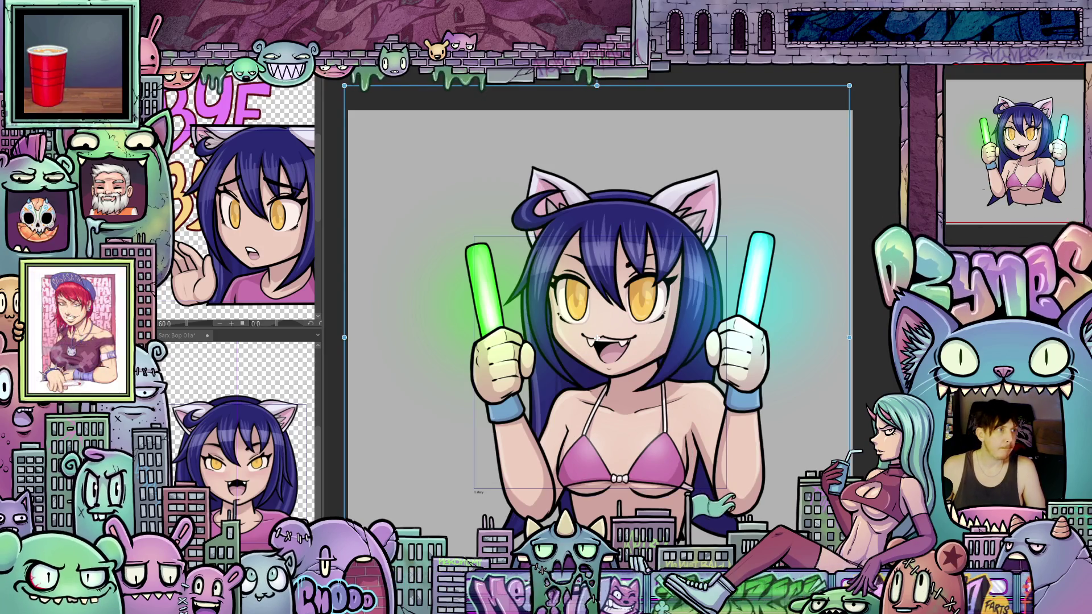
pyautogui.press('.')
pyautogui.press('.')
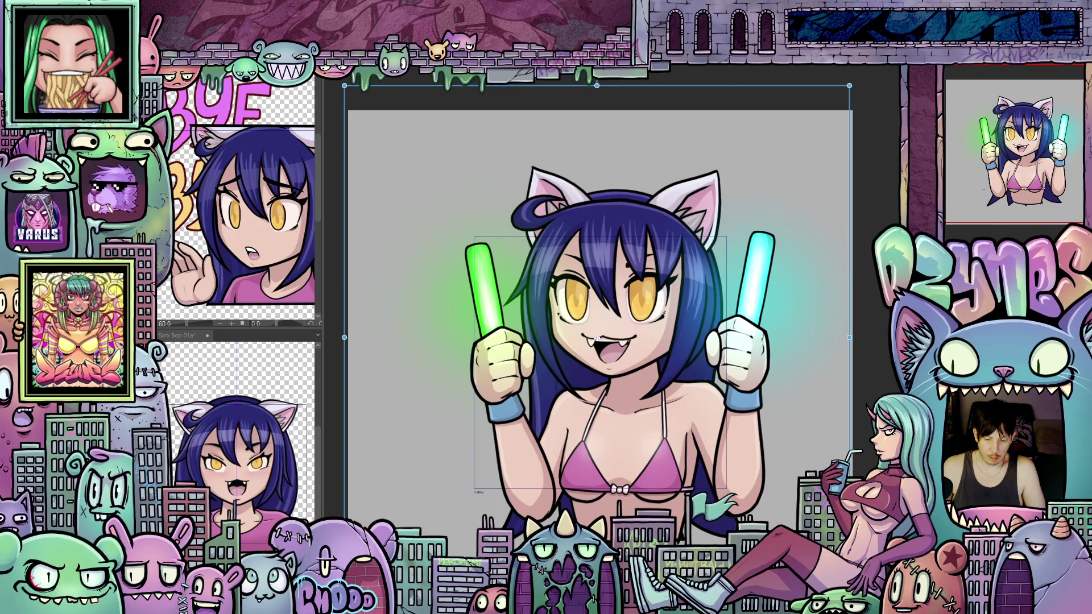
# Step: Drag the cat girl down and right, then fine-tune her position with three more drags
pyautogui.moveTo(596, 337); pyautogui.dragTo(611, 368)
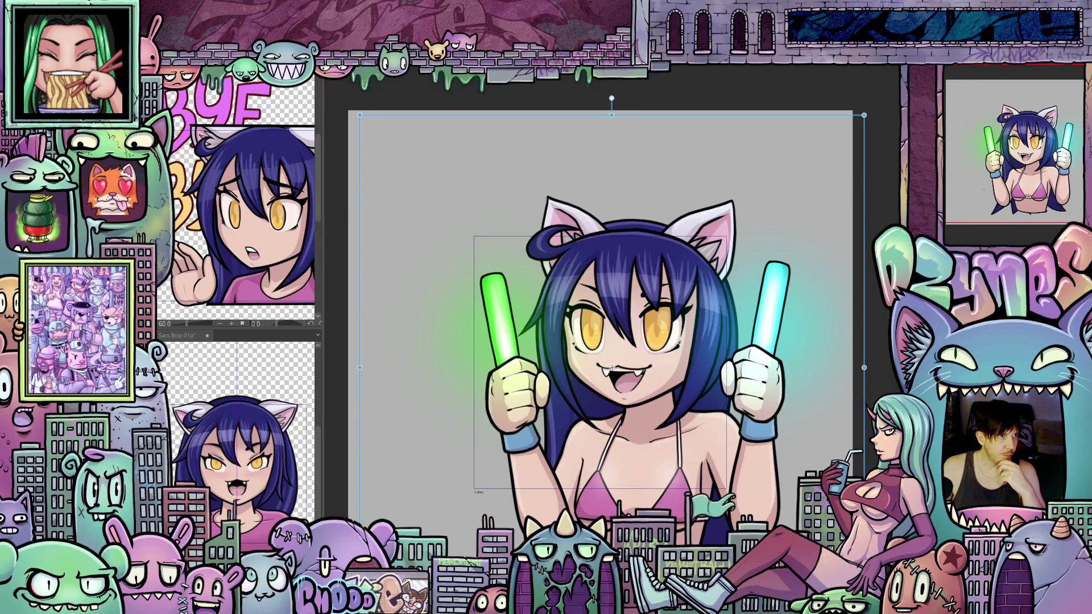
pyautogui.moveTo(612, 368)
pyautogui.mouseDown()
pyautogui.moveTo(600, 345)
pyautogui.moveTo(575, 380)
pyautogui.mouseUp()
pyautogui.moveTo(590, 520); pyautogui.dragTo(583, 532)
pyautogui.moveTo(564, 386)
pyautogui.mouseDown()
pyautogui.moveTo(599, 340)
pyautogui.moveTo(612, 367)
pyautogui.mouseUp()
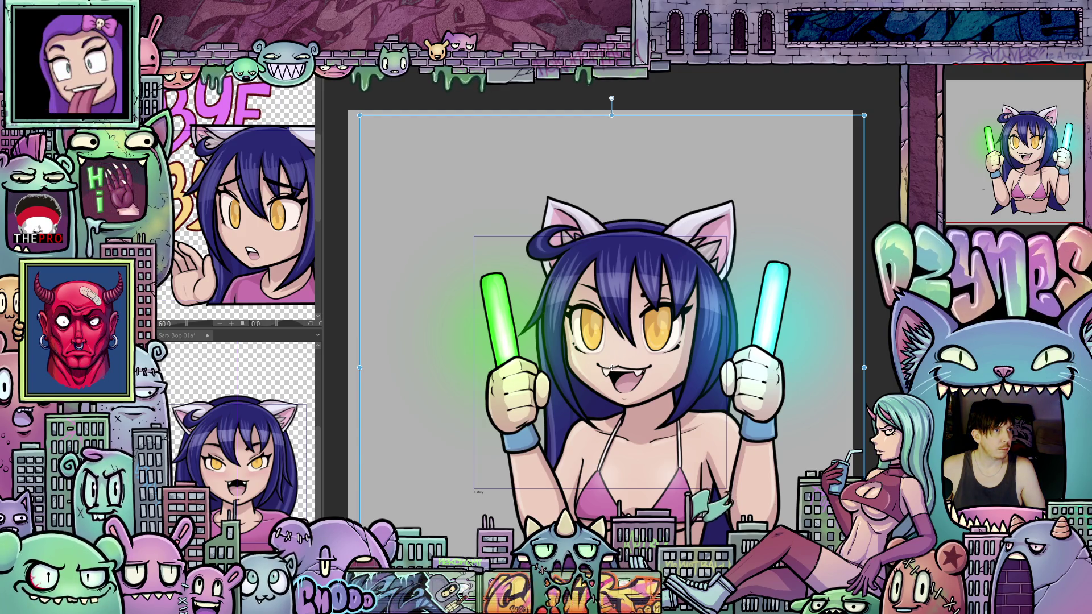
# Step: Reposition the cat girl in this frame, moving her up-left, nudging, then lower-left, using undo/redo
pyautogui.moveTo(612, 367); pyautogui.dragTo(596, 340)
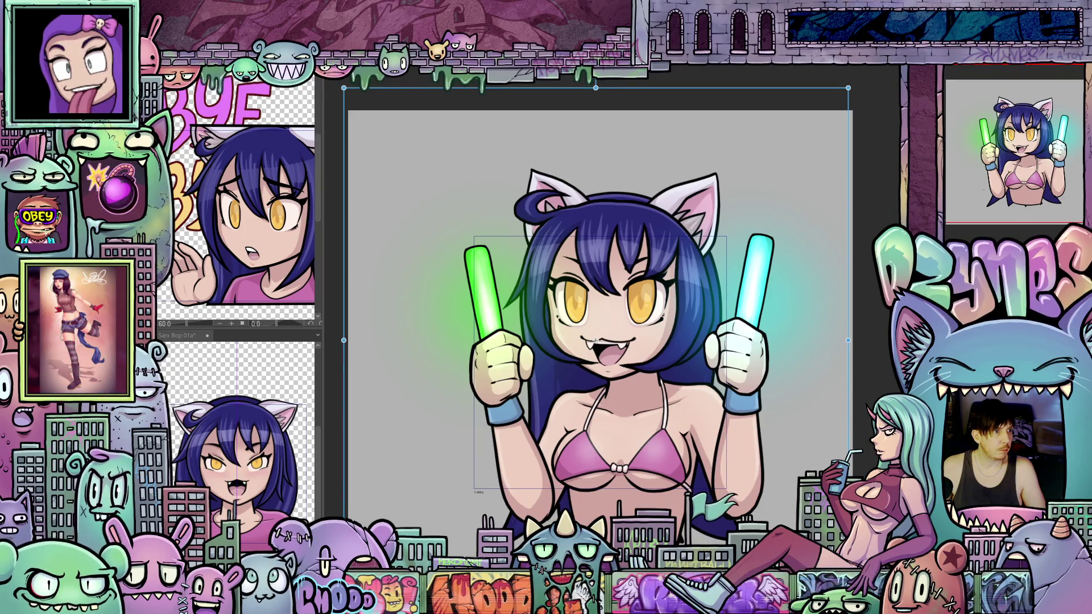
pyautogui.hotkey('ctrl', 'z')
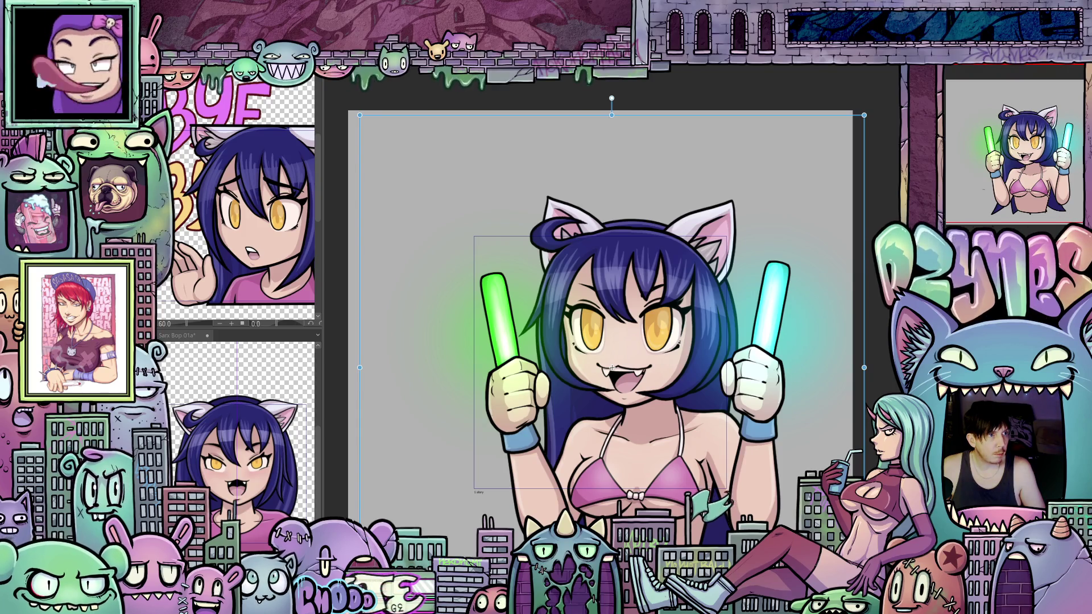
pyautogui.moveTo(611, 368); pyautogui.dragTo(595, 340)
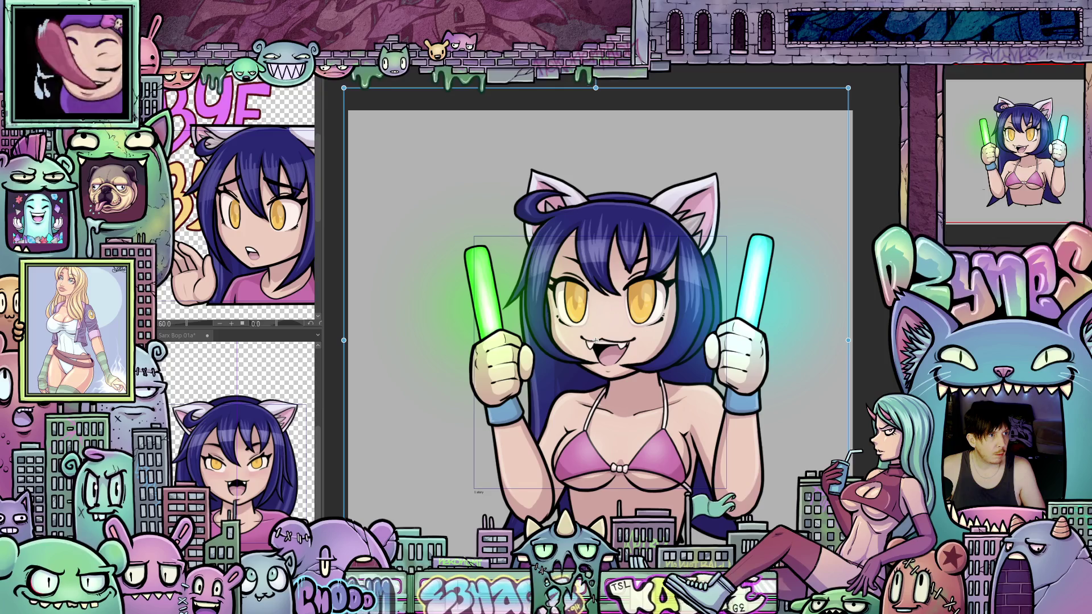
pyautogui.moveTo(595, 340); pyautogui.dragTo(596, 338)
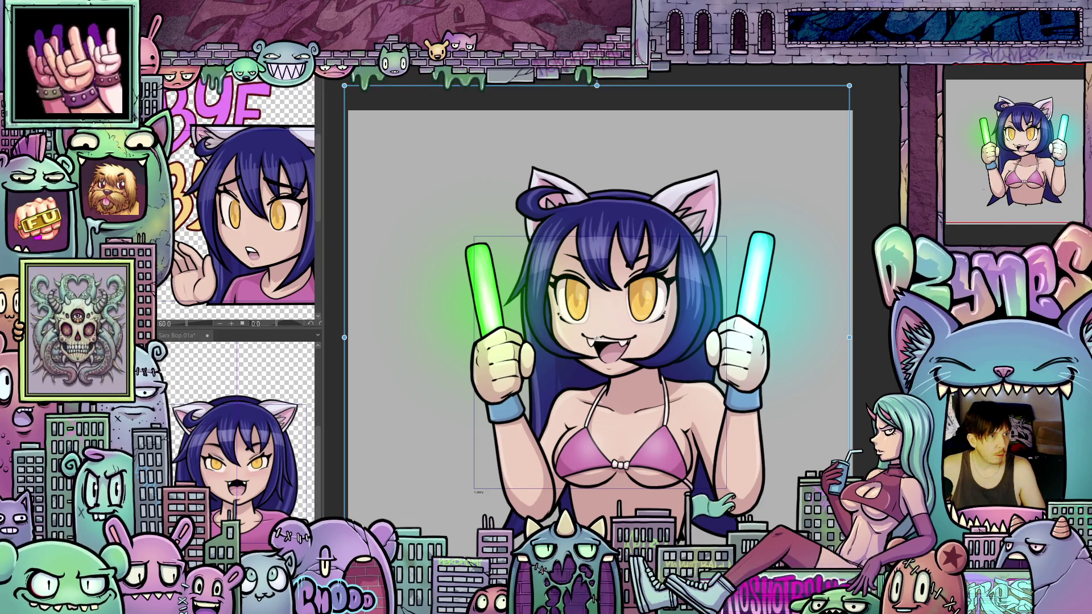
pyautogui.moveTo(597, 338); pyautogui.dragTo(595, 340)
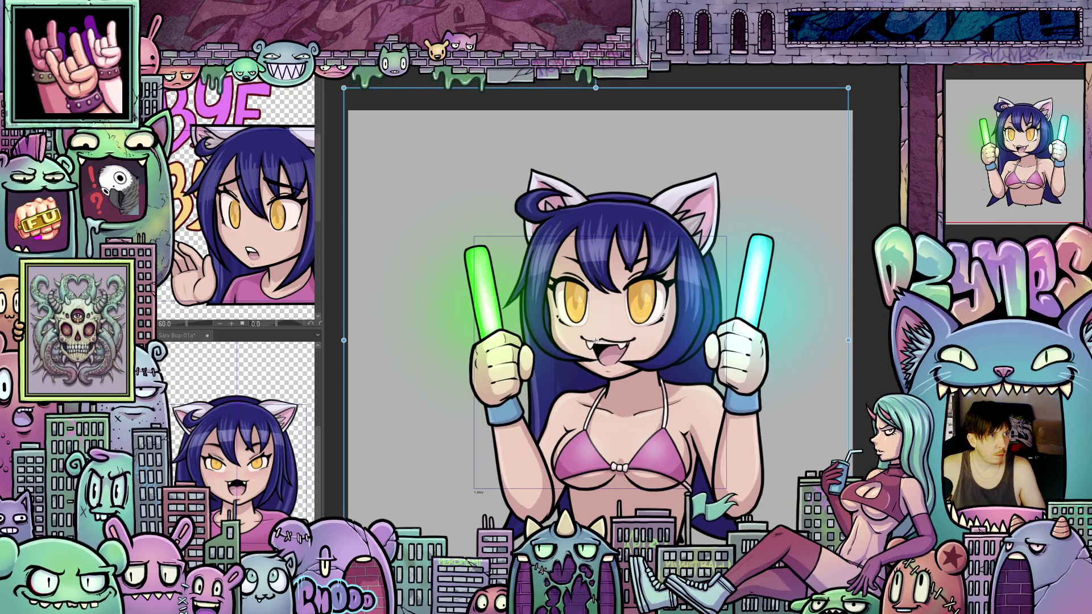
pyautogui.moveTo(595, 340); pyautogui.dragTo(596, 338)
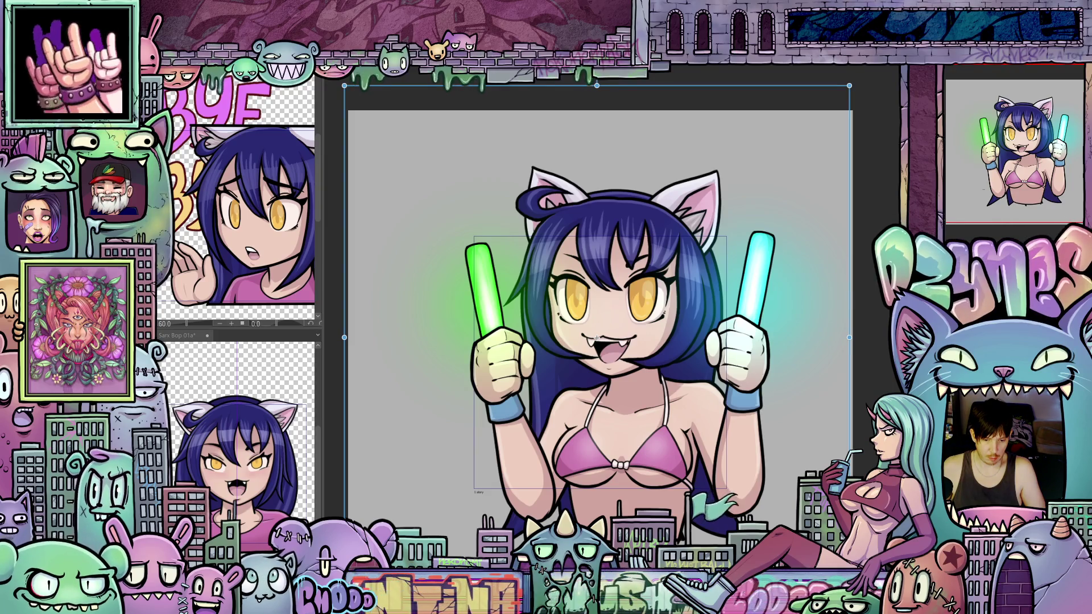
pyautogui.moveTo(597, 338); pyautogui.dragTo(592, 338)
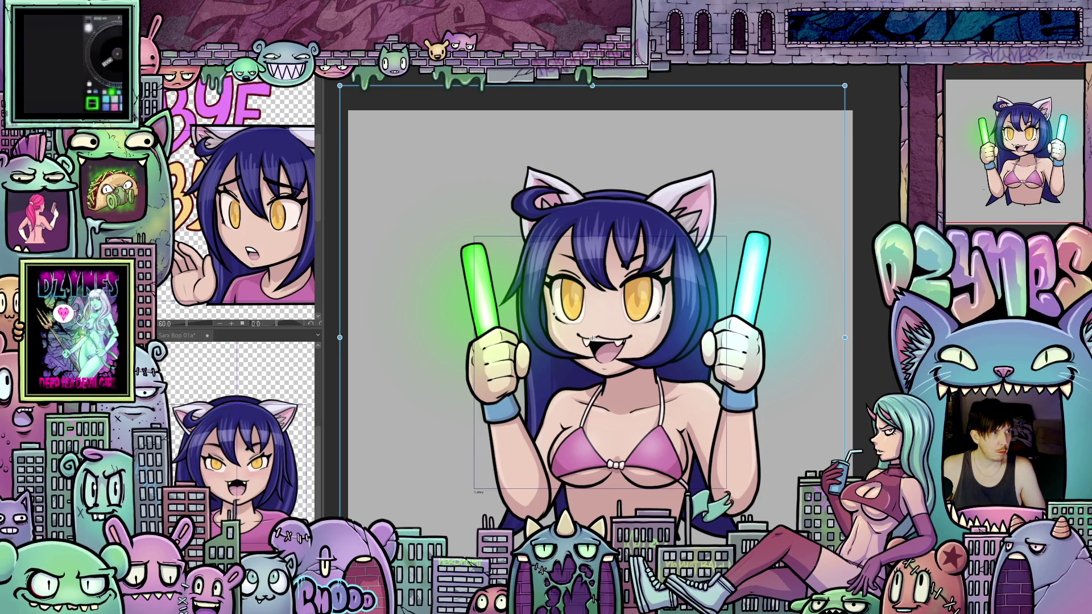
pyautogui.moveTo(592, 338); pyautogui.dragTo(565, 387)
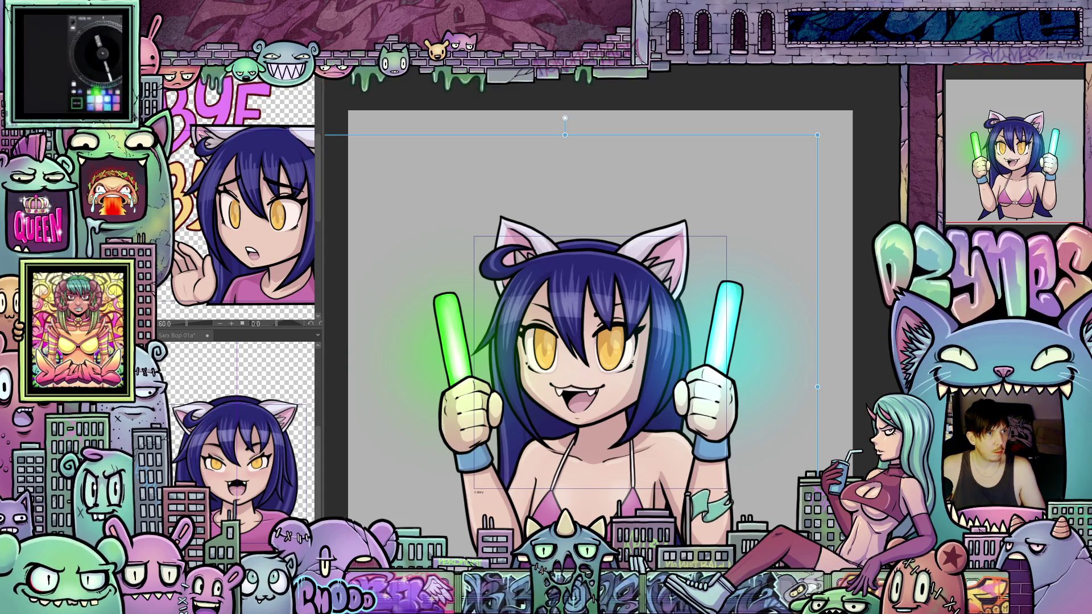
pyautogui.hotkey('ctrl', 'z')
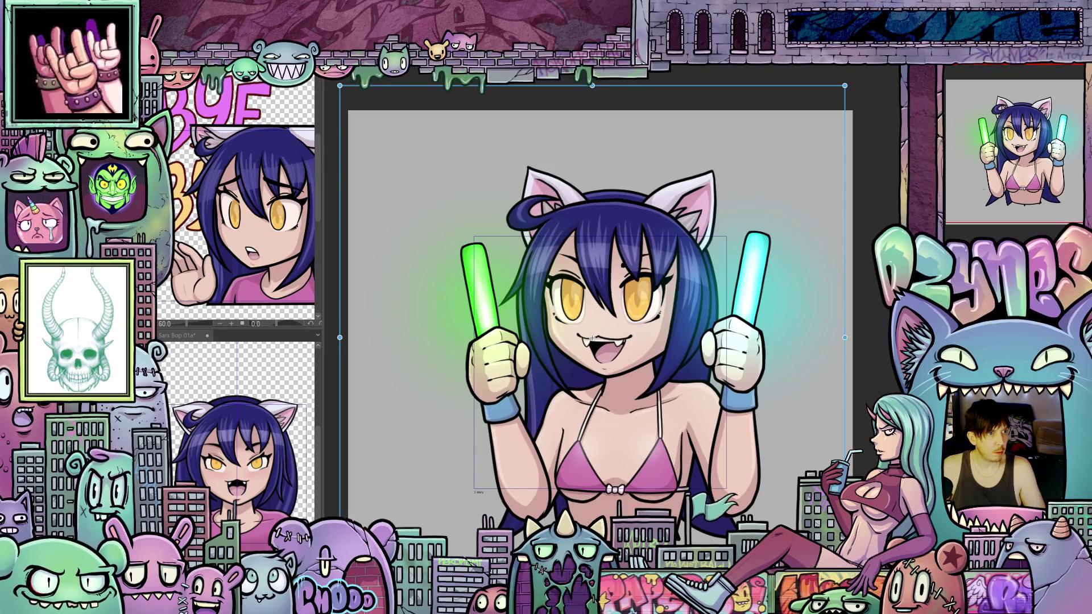
pyautogui.hotkey('ctrl', 'y')
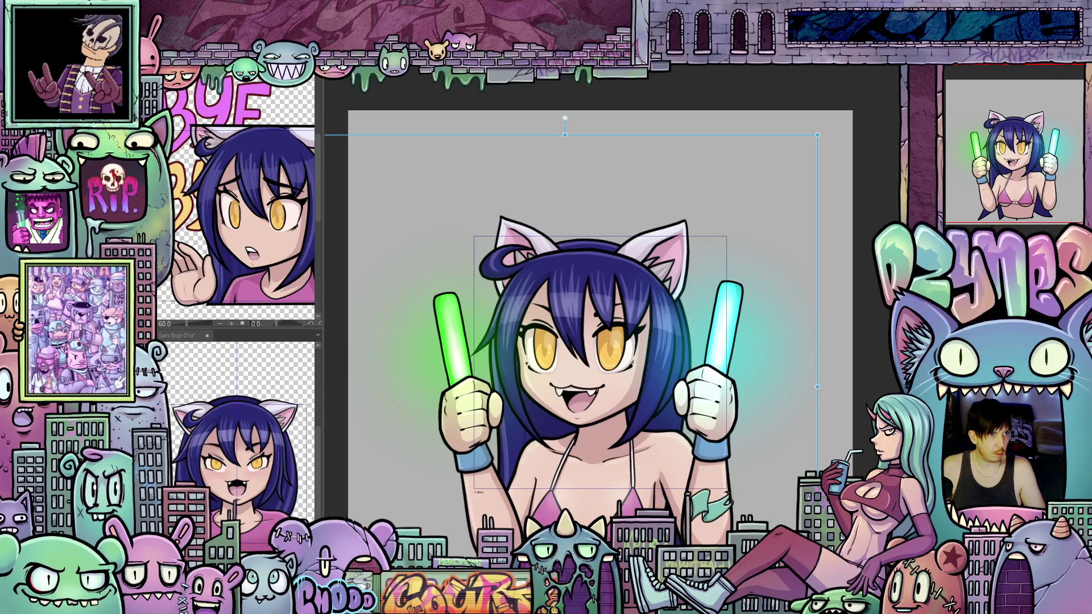
# Step: Step through the animation frames and render the looping playback
pyautogui.hotkey('ctrl', 'z')
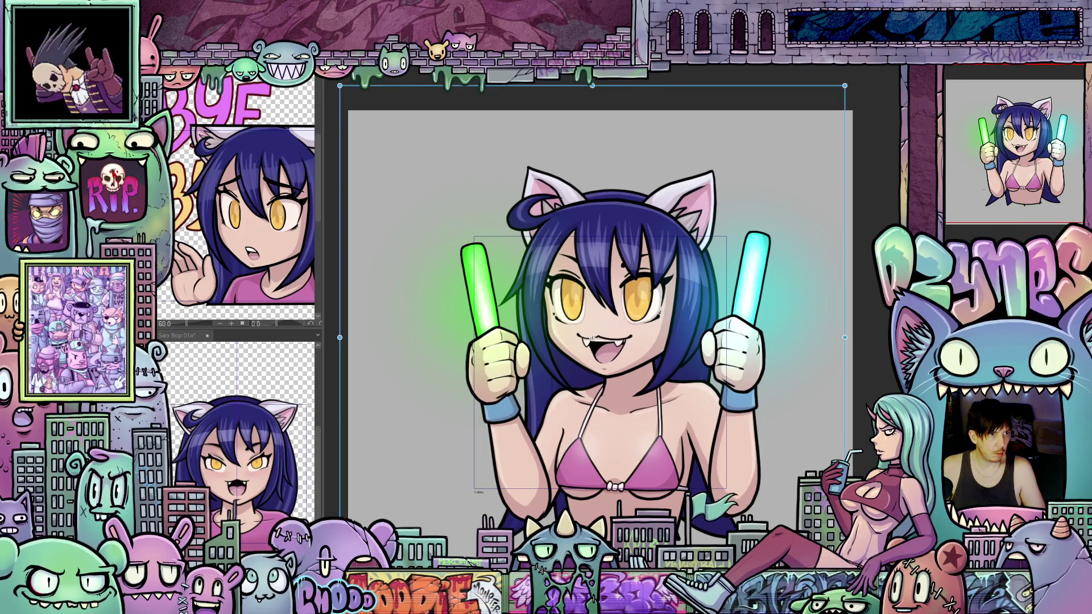
pyautogui.hotkey('ctrl', 'z')
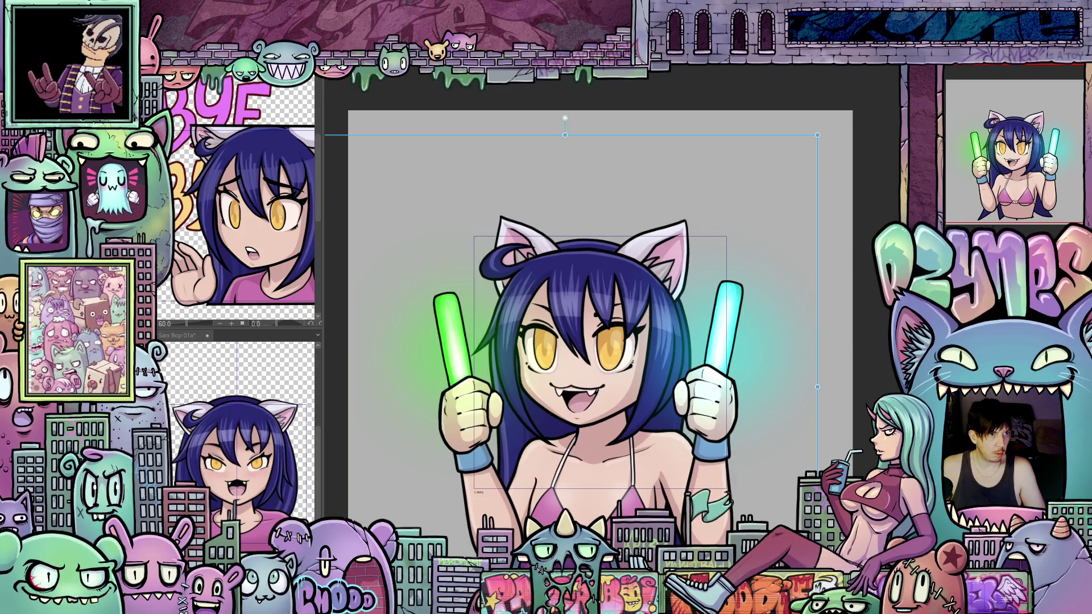
pyautogui.hotkey('ctrl', 'z')
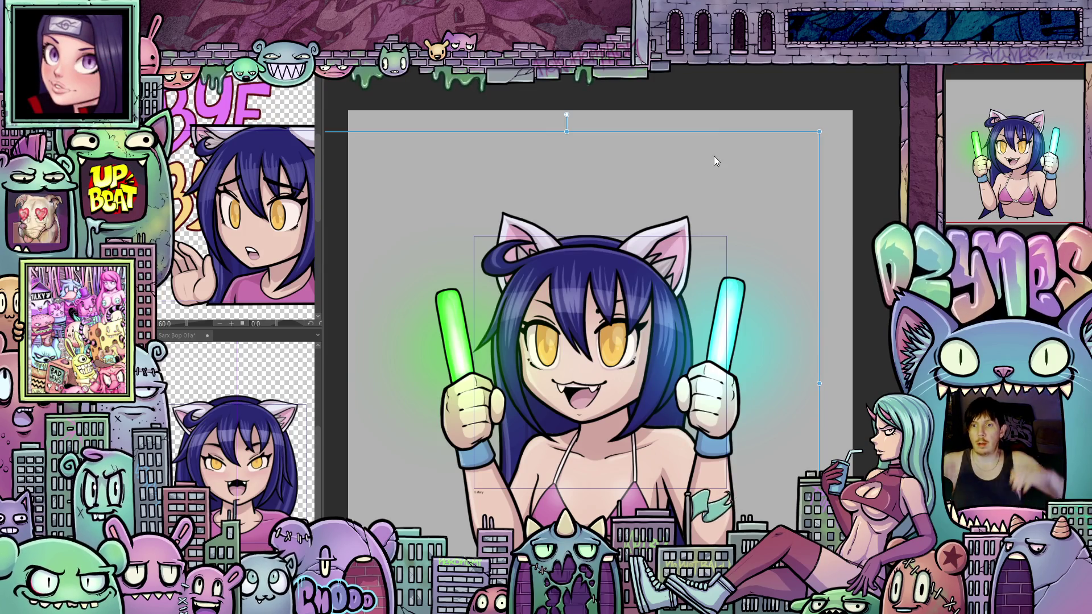
pyautogui.press('space')
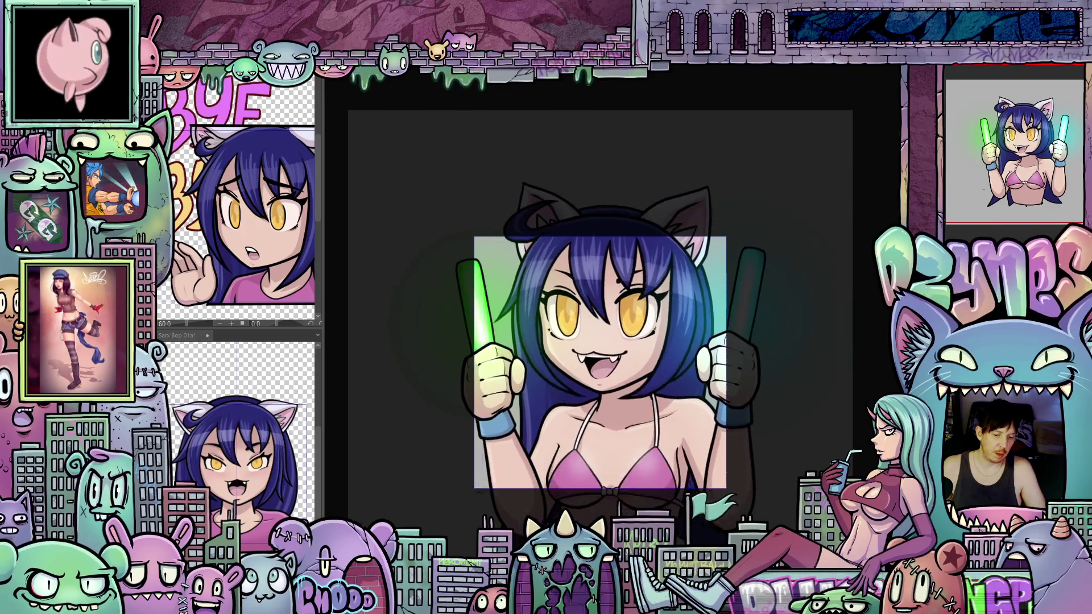
# Step: Exit playback, drag the cat girl up-left, then nudge her up, down, and back up
pyautogui.press('Escape')
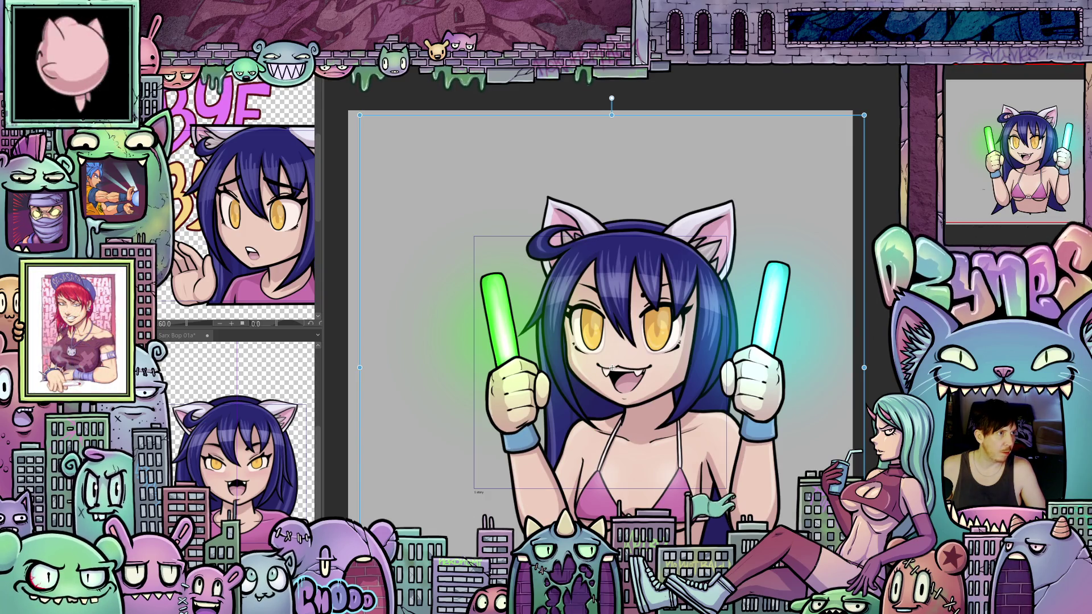
pyautogui.moveTo(612, 368); pyautogui.dragTo(594, 344)
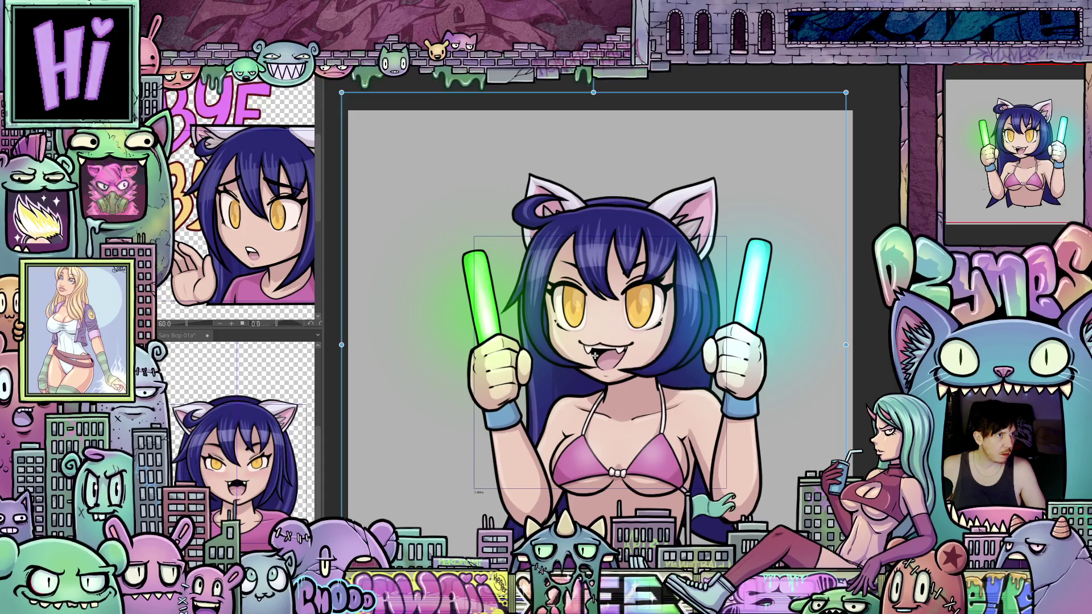
pyautogui.moveTo(593, 344); pyautogui.dragTo(596, 340)
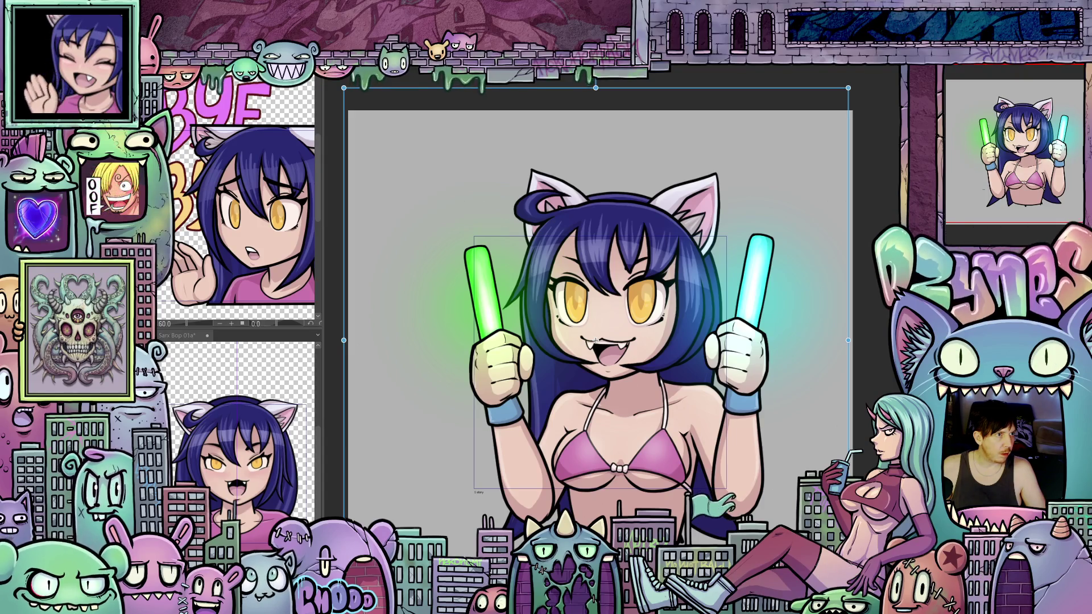
pyautogui.moveTo(595, 340); pyautogui.dragTo(595, 355)
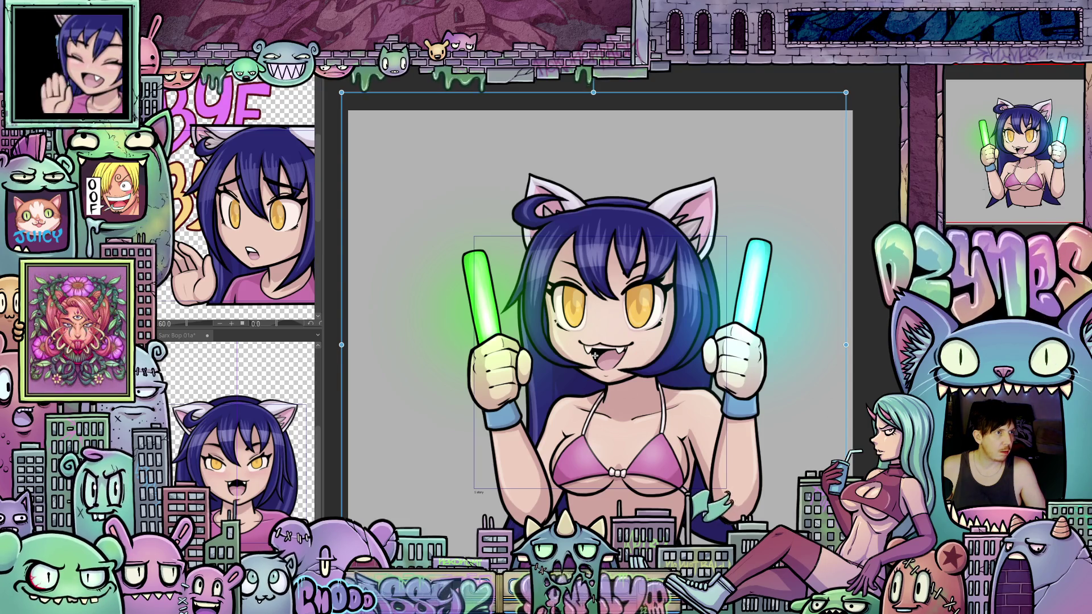
pyautogui.moveTo(595, 354); pyautogui.dragTo(598, 344)
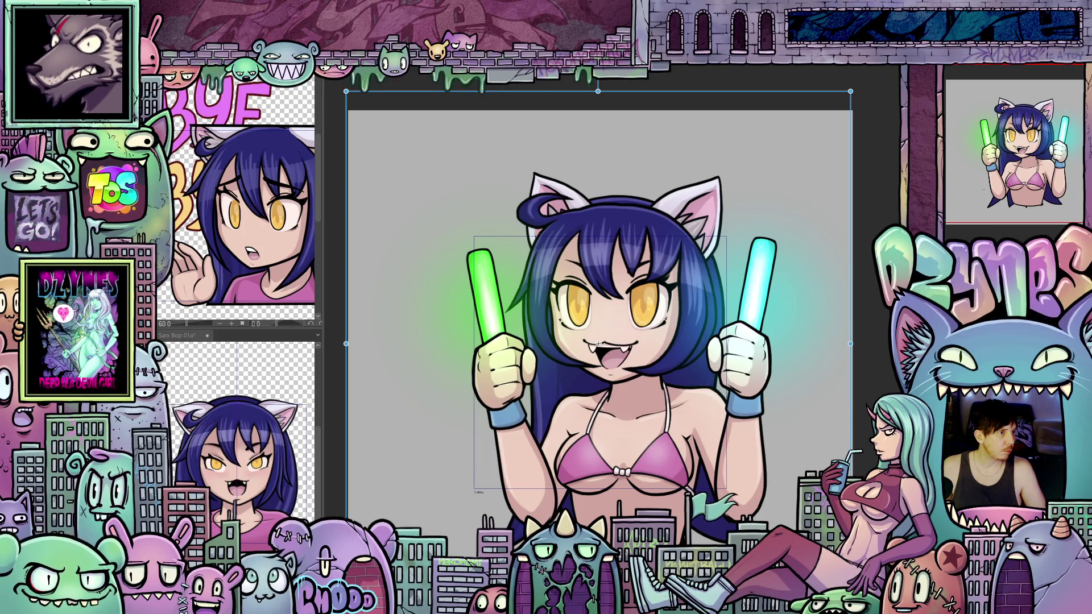
# Step: Change the animation frame rate from 12 to 24 and confirm
pyautogui.hotkey('ctrl', 'shift', 'f')
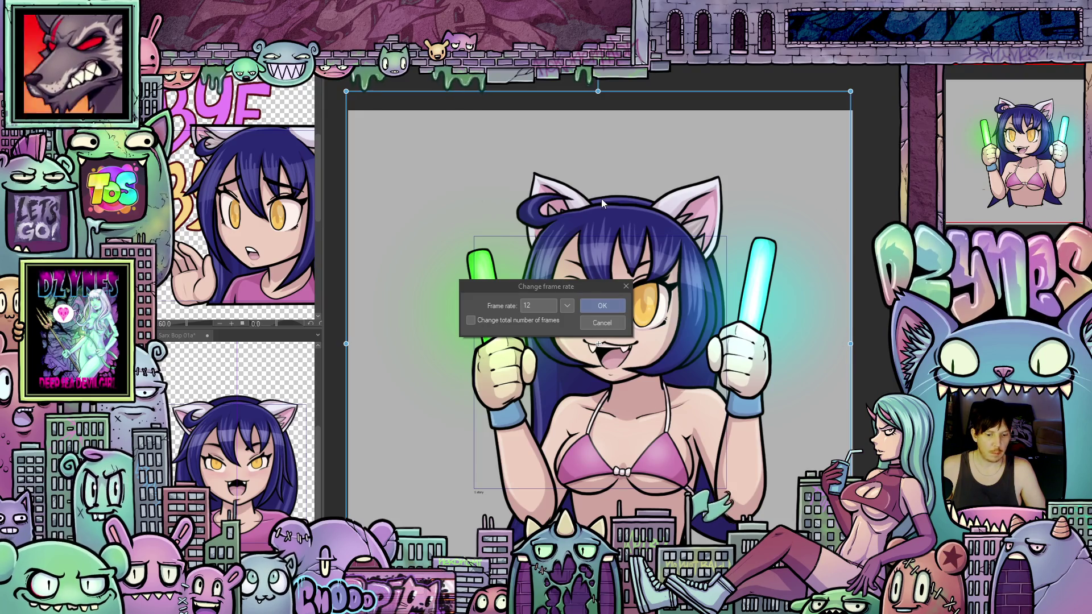
pyautogui.doubleClick(533, 306)
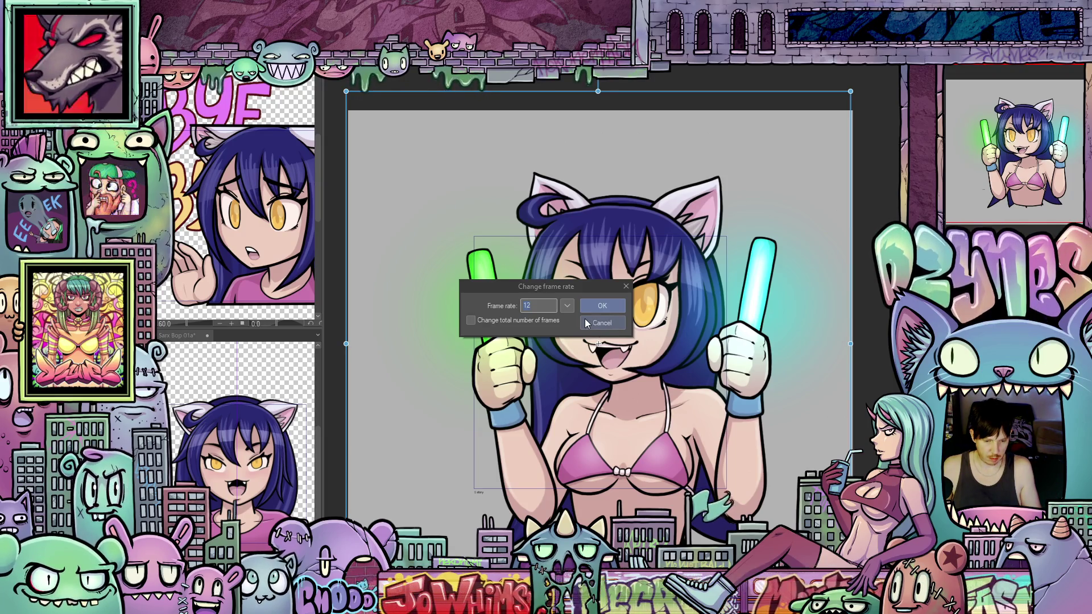
pyautogui.write('2')
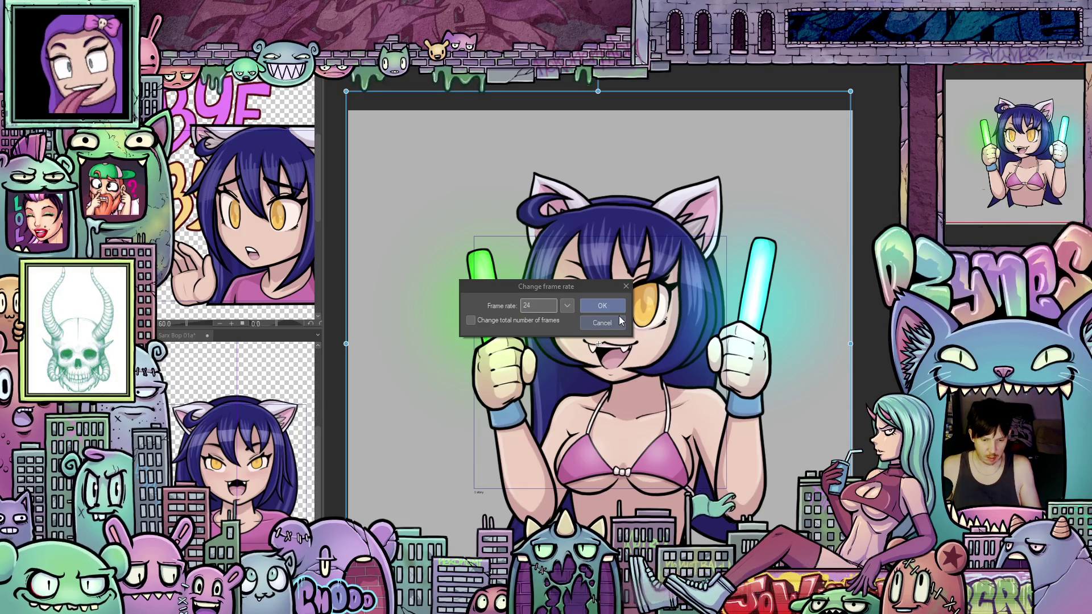
pyautogui.click(606, 306)
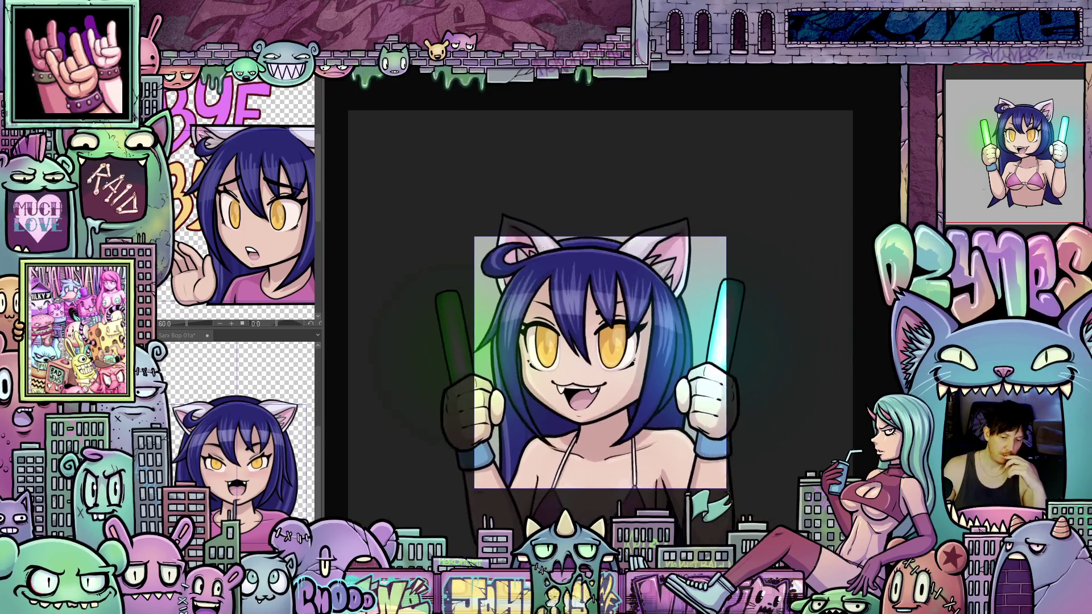
# Step: Close the playback preview and undo the character's last two position changes
pyautogui.hotkey('ctrl', 't')
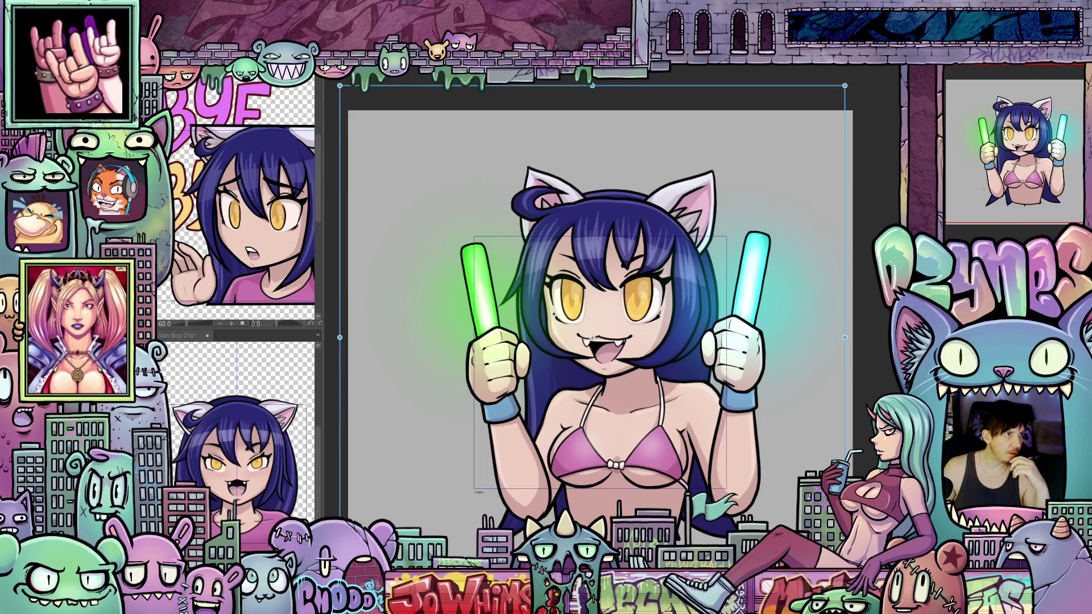
pyautogui.hotkey('ctrl', 'z')
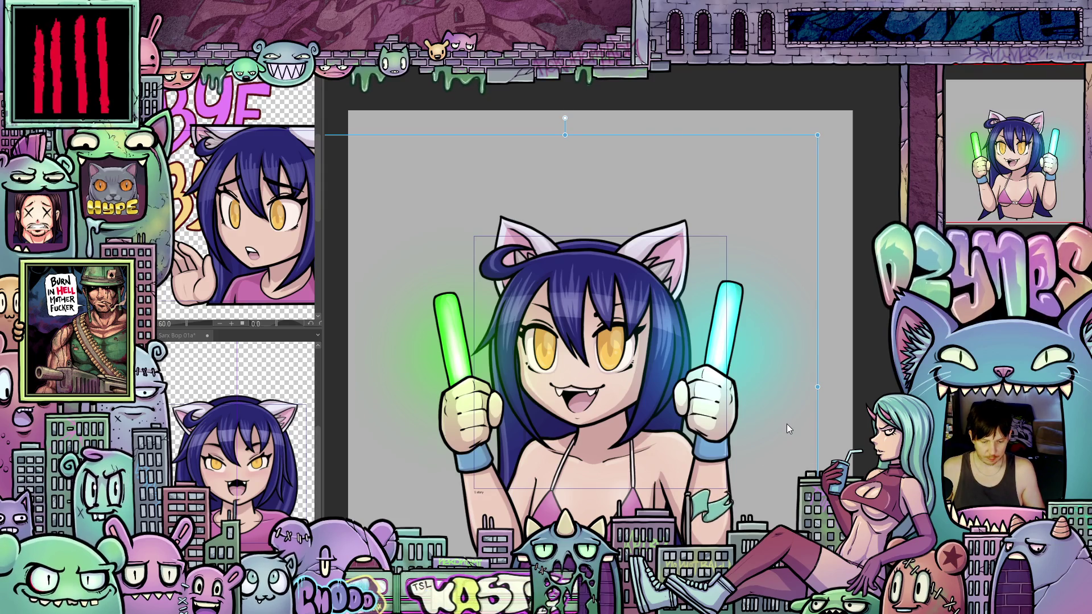
pyautogui.hotkey('ctrl', 'z')
pyautogui.hotkey('ctrl', 'z')
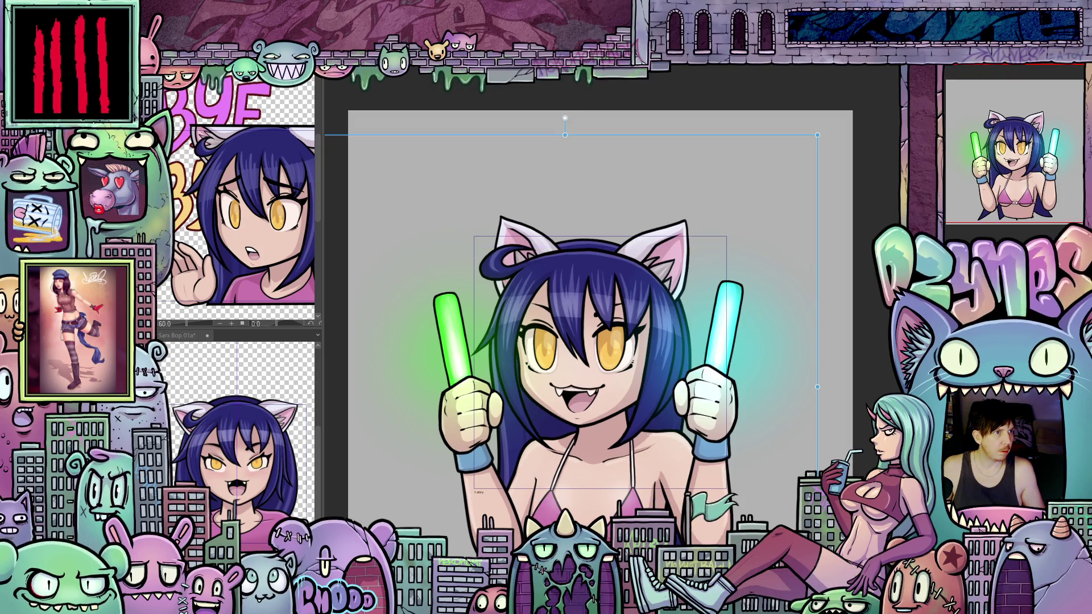
# Step: Nudge the character down, up and slightly right with the arrow keys, then render the playback preview
pyautogui.press('Down')
pyautogui.press('Up')
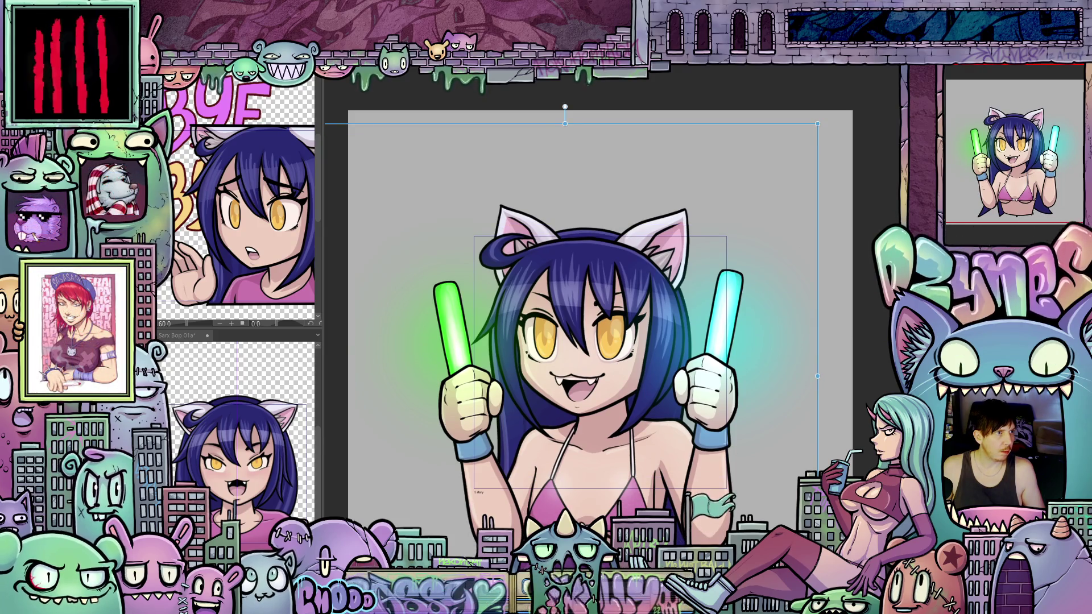
pyautogui.press('Down')
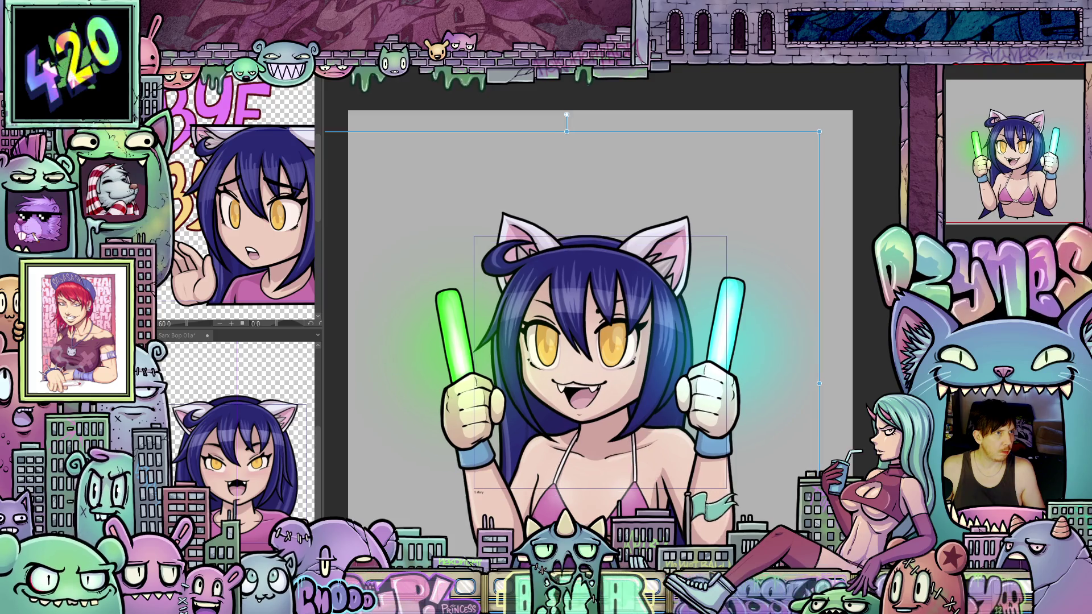
pyautogui.press('Up')
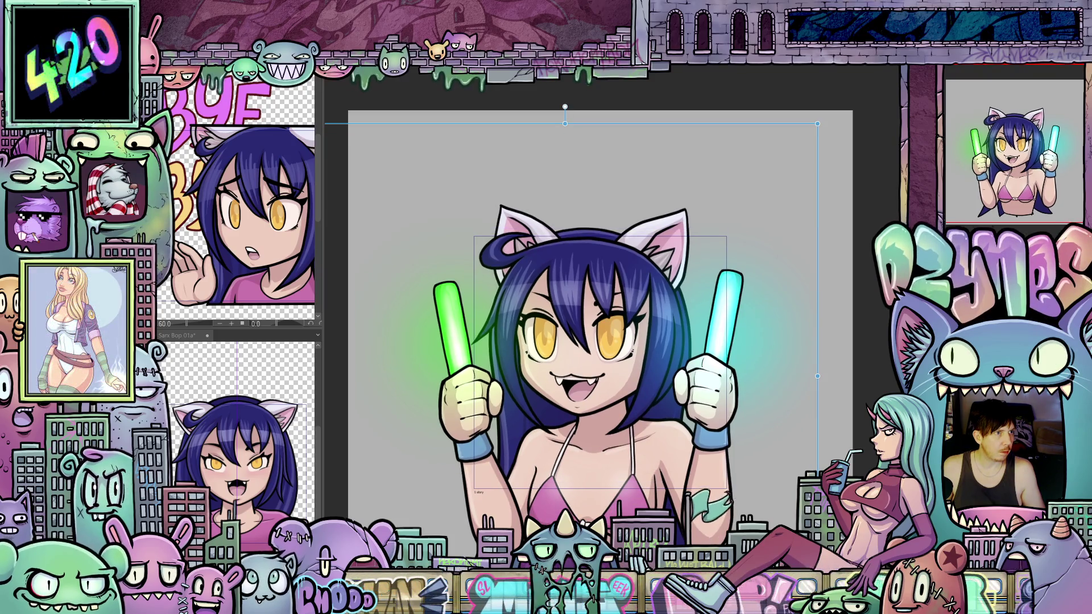
pyautogui.press('Up')
pyautogui.press('Right')
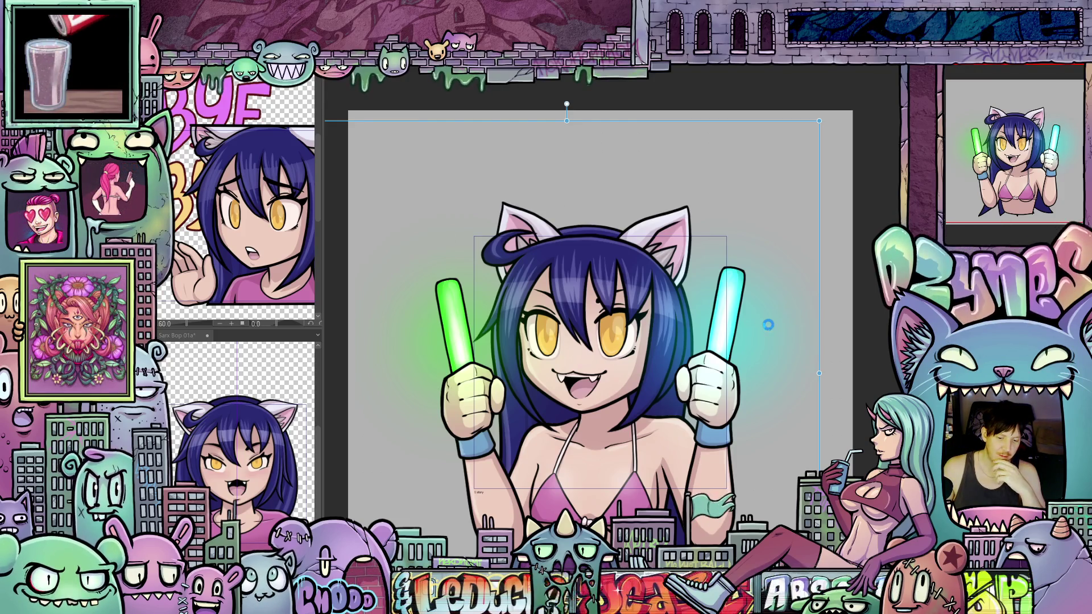
pyautogui.press('space')
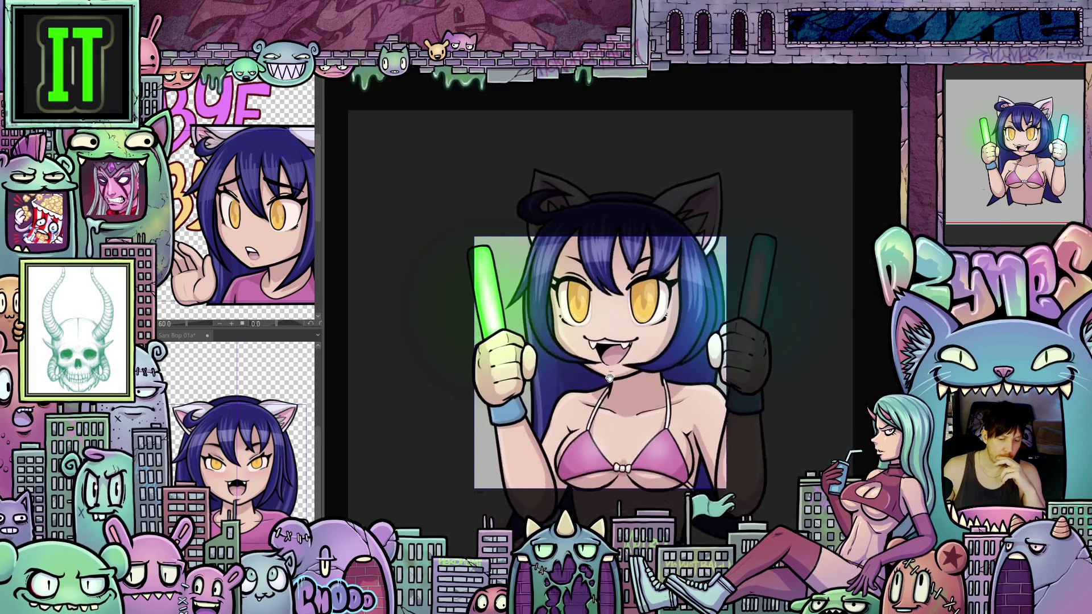
# Step: Transform the character layer and drag the cat girl up and right, fine-tuning a few pixels left
pyautogui.scroll(-3, 738, 403)
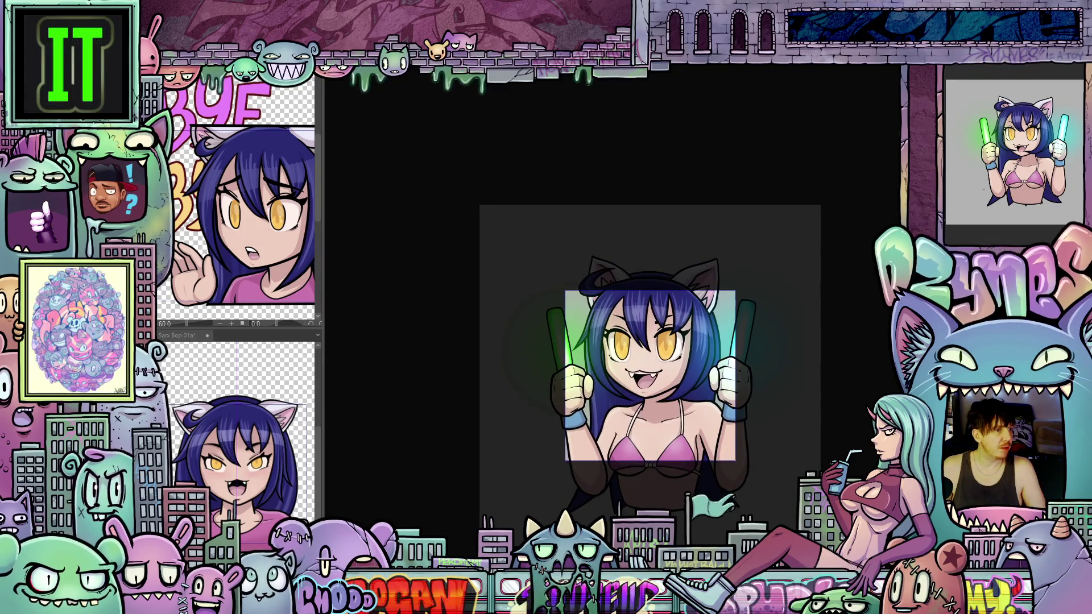
pyautogui.hotkey('ctrl', 't')
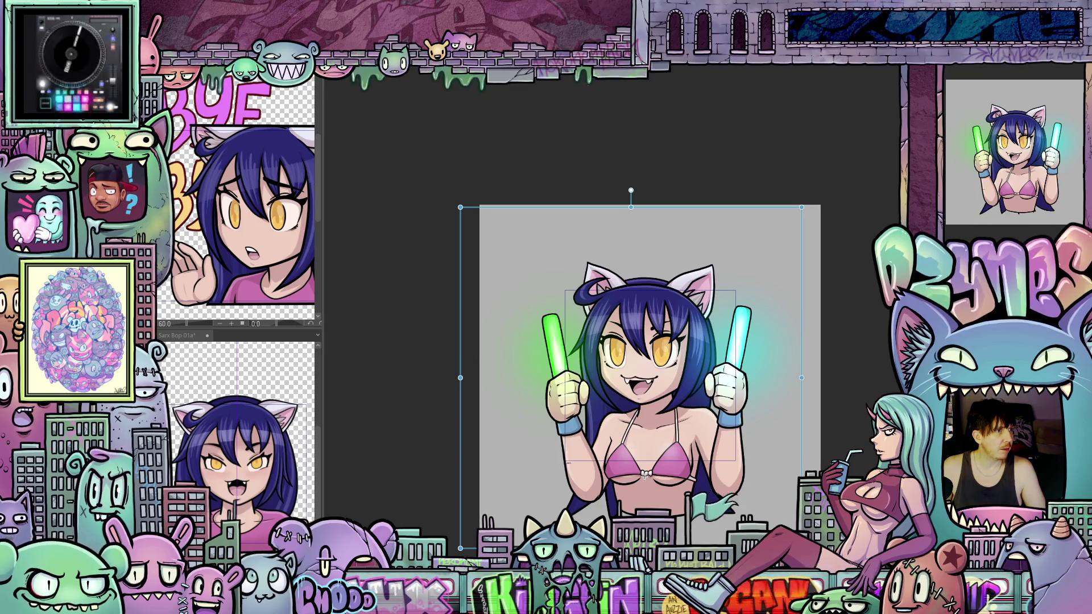
pyautogui.moveTo(631, 378); pyautogui.dragTo(647, 358)
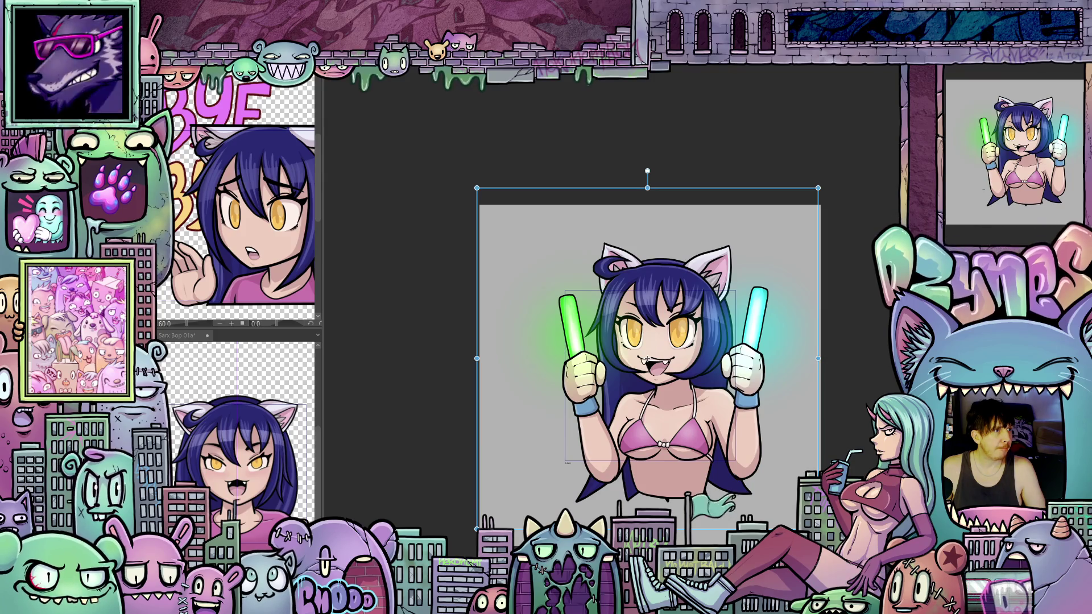
pyautogui.moveTo(647, 358); pyautogui.dragTo(647, 370)
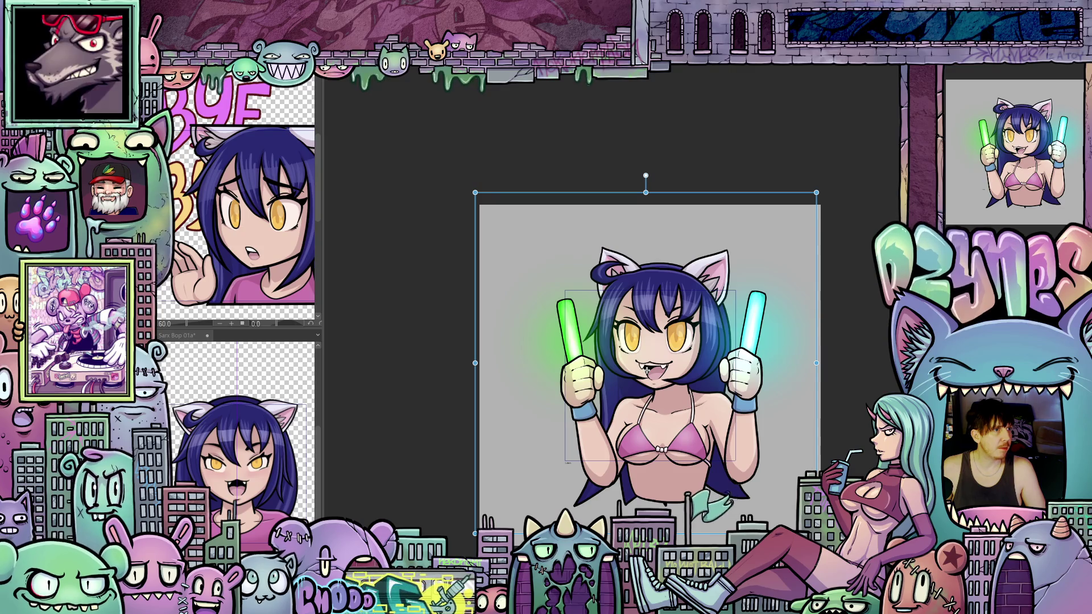
pyautogui.moveTo(647, 370)
pyautogui.mouseDown()
pyautogui.moveTo(646, 383)
pyautogui.moveTo(647, 360)
pyautogui.mouseUp()
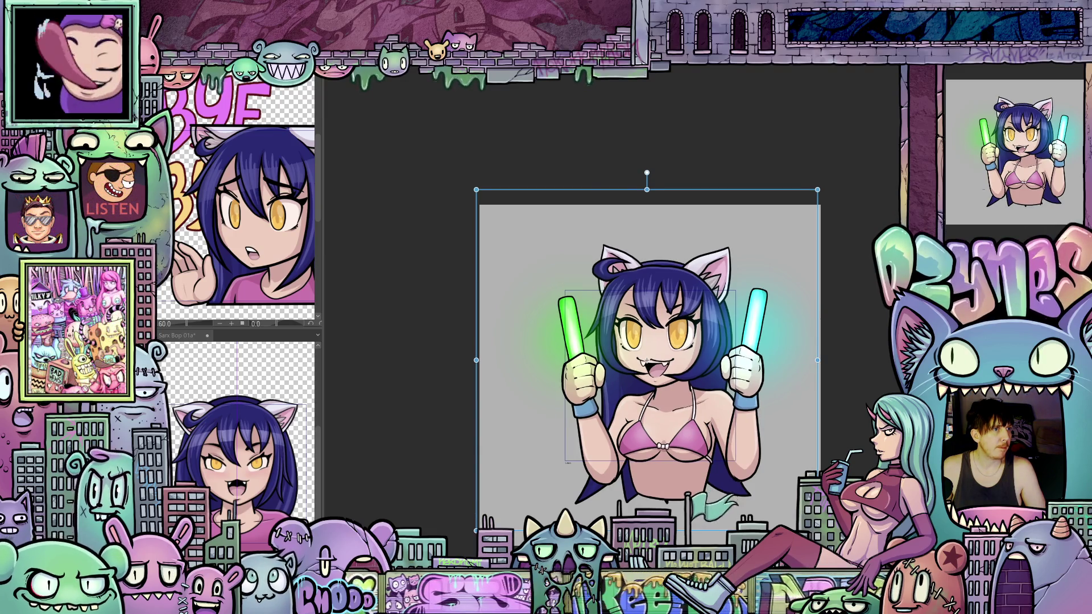
pyautogui.moveTo(646, 360); pyautogui.dragTo(644, 359)
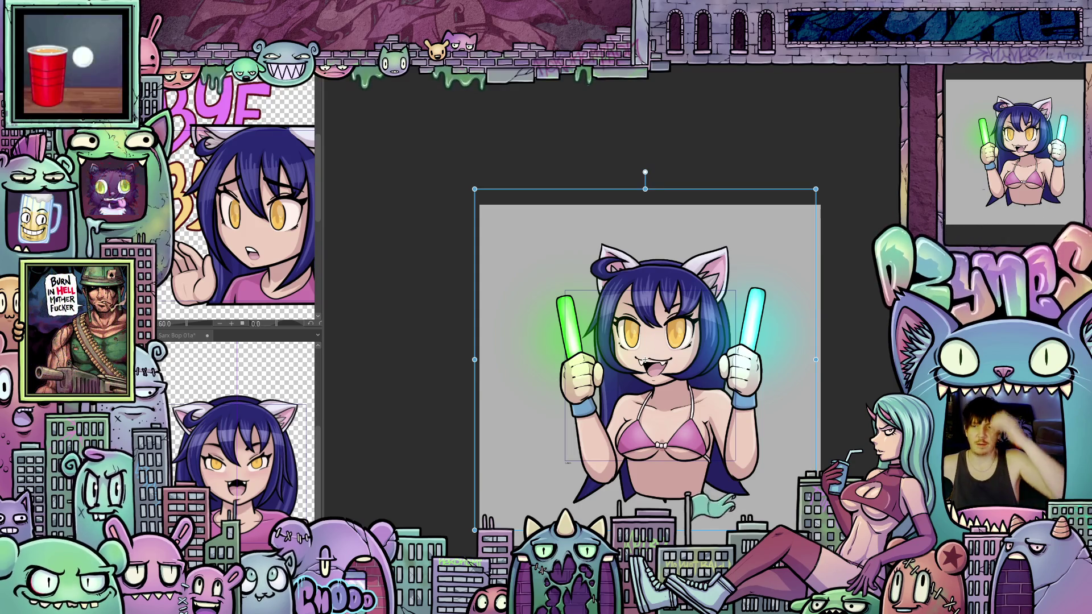
pyautogui.press('Return')
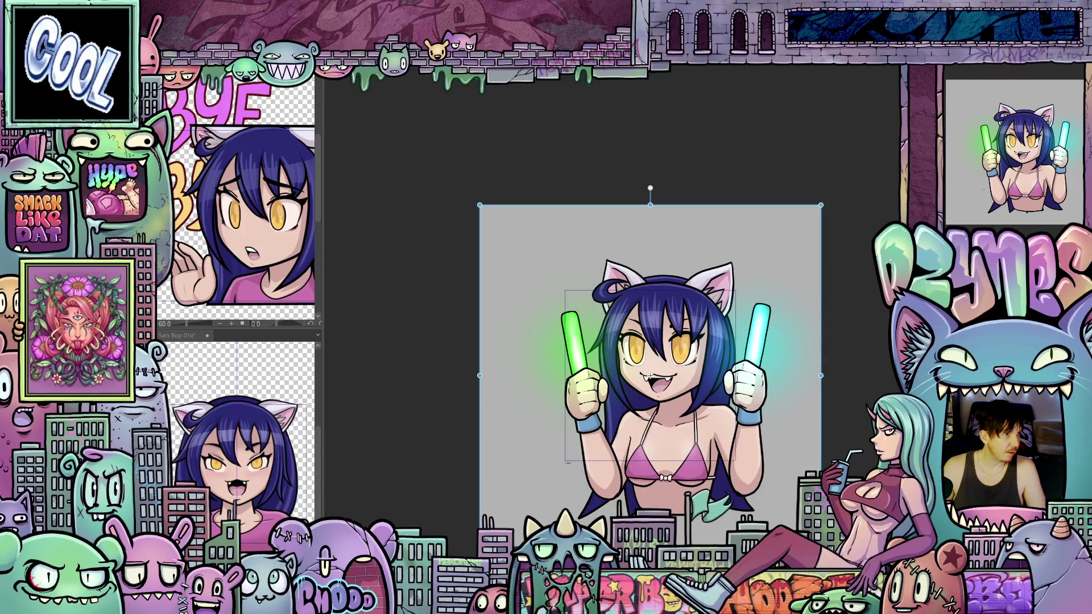
# Step: Zoom in and nudge the cat girl three steps left and one step down
pyautogui.scroll(2, 671, 425)
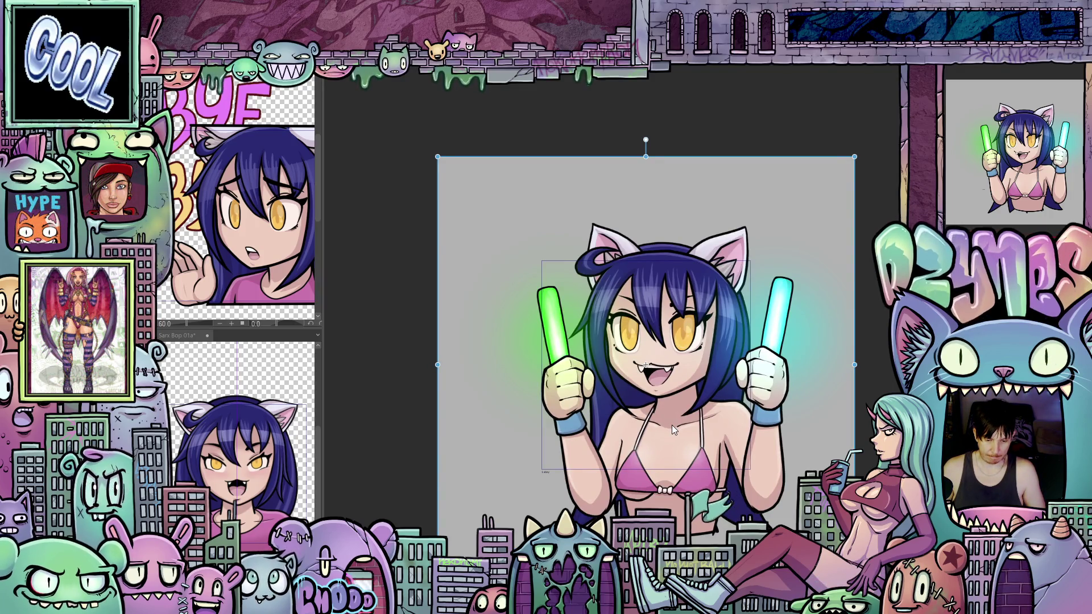
pyautogui.press('Left')
pyautogui.press('Left')
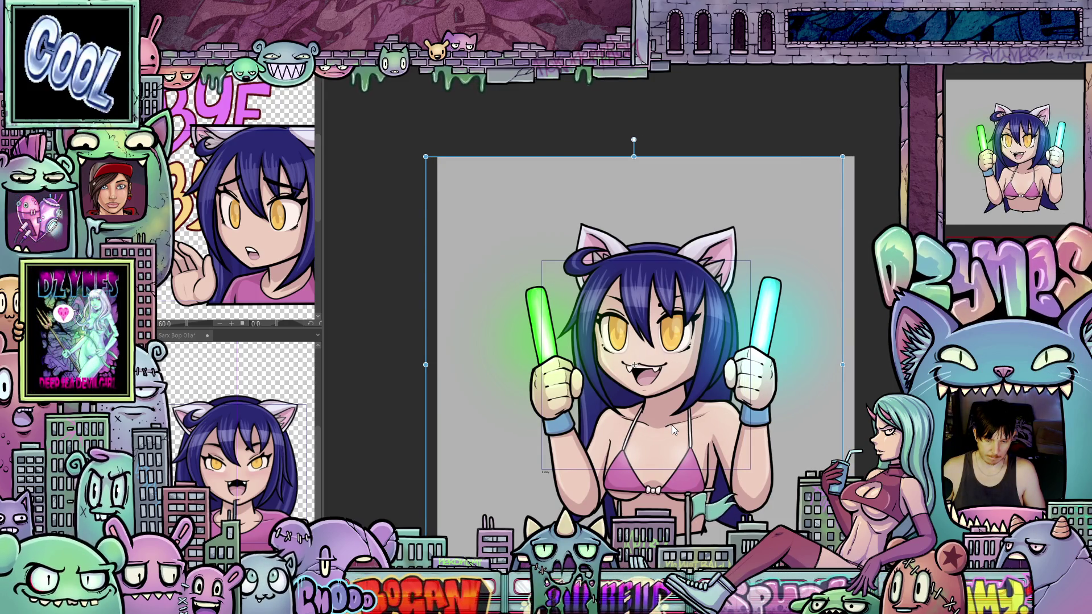
pyautogui.press('Left')
pyautogui.press('Down')
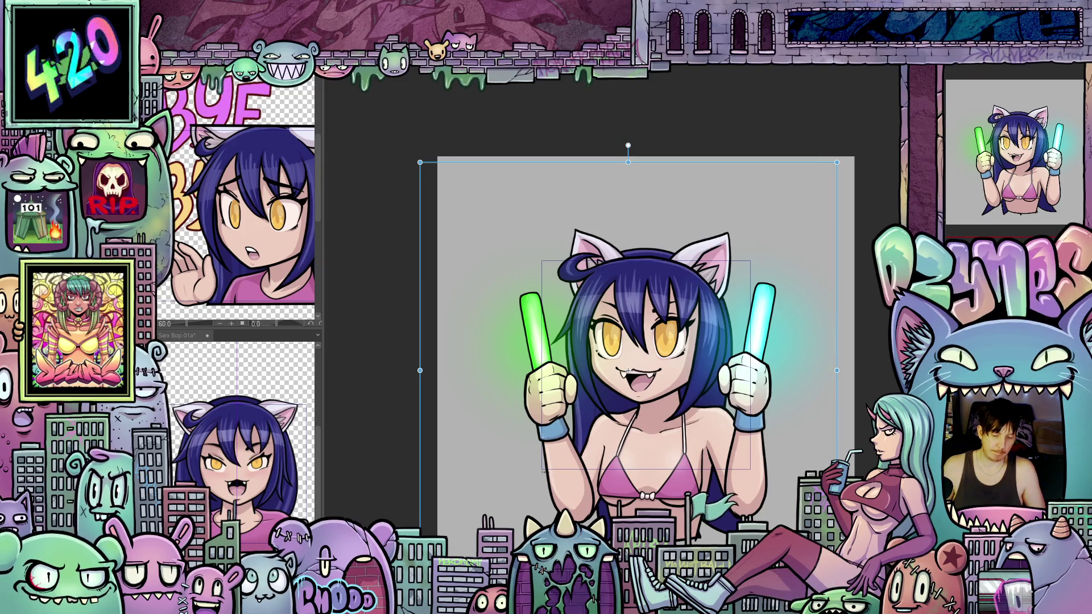
pyautogui.press('Left')
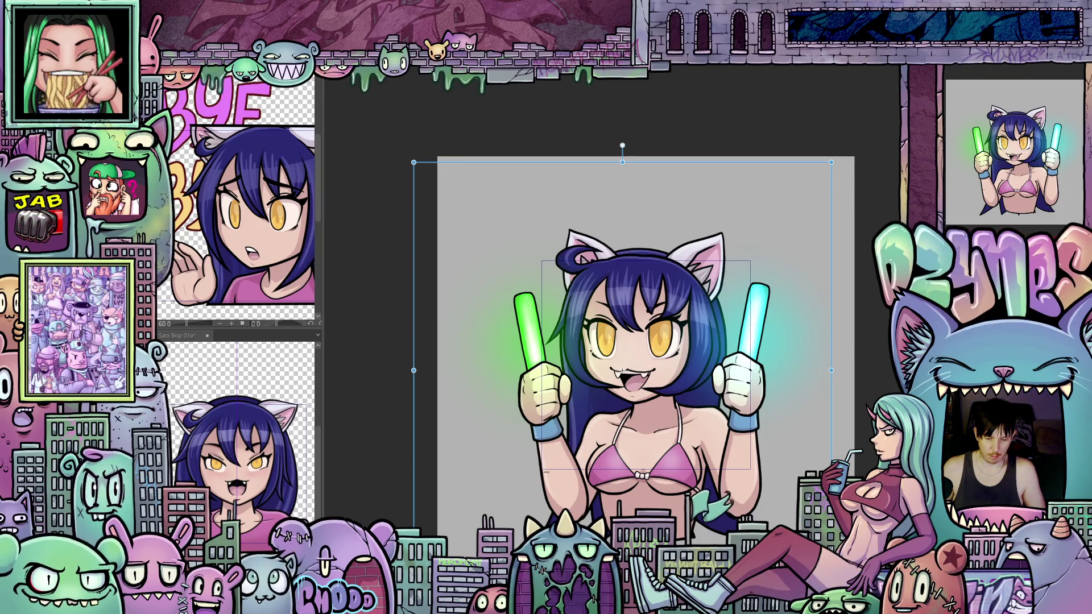
pyautogui.press('Up')
pyautogui.press('Up')
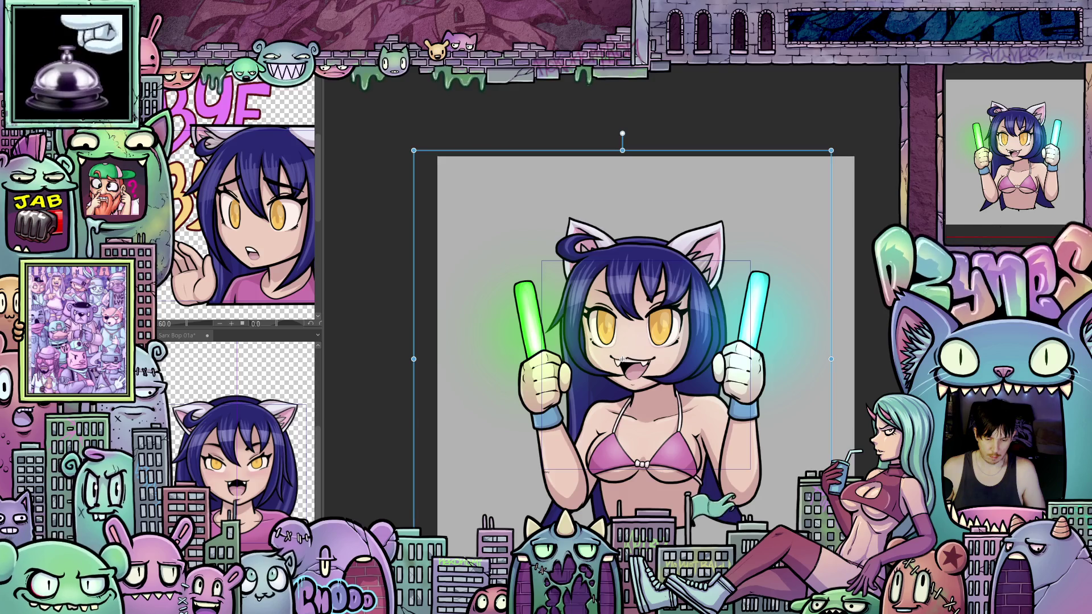
pyautogui.press('Up')
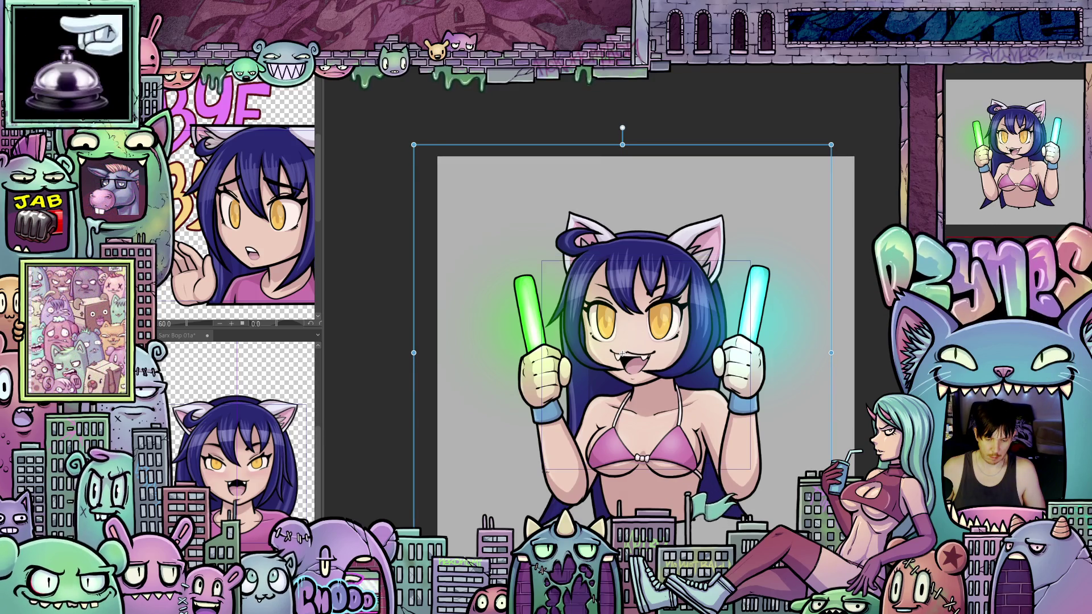
pyautogui.press('Right')
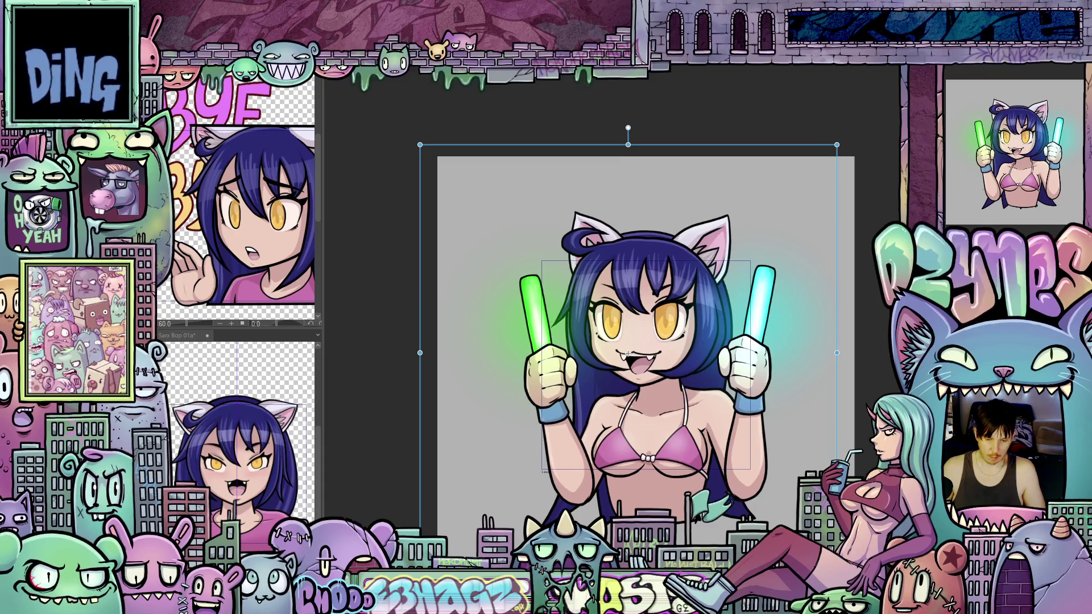
pyautogui.press('Right')
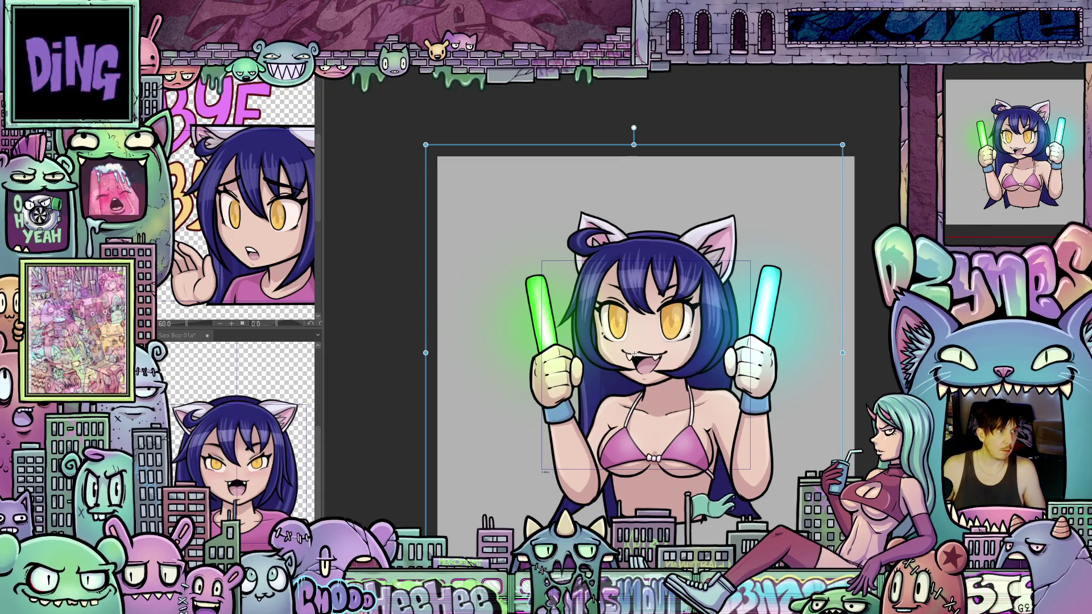
pyautogui.hotkey('ctrl', 'z')
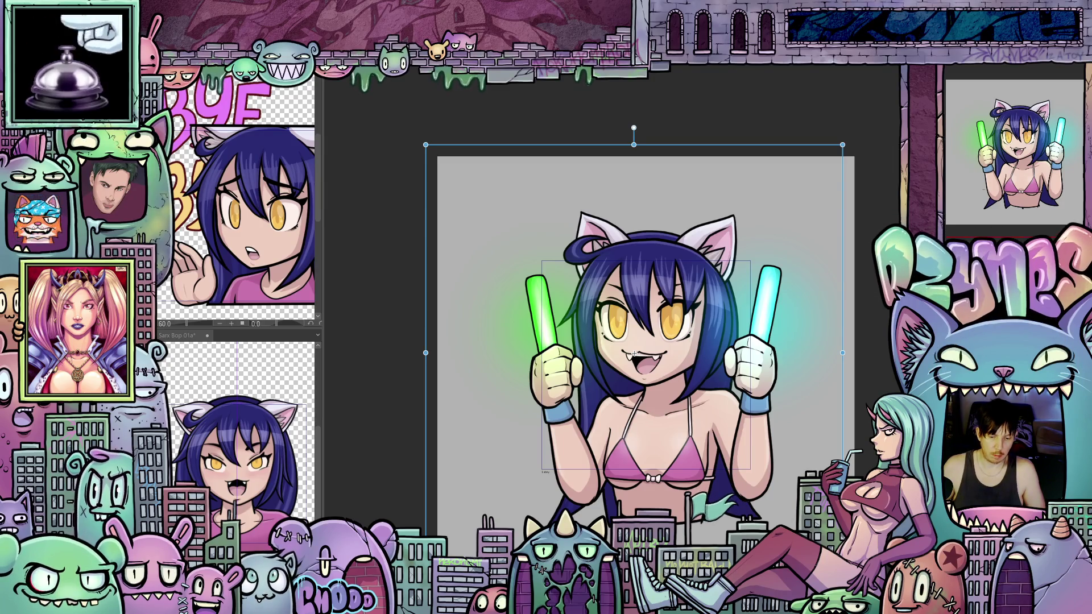
pyautogui.press('Right')
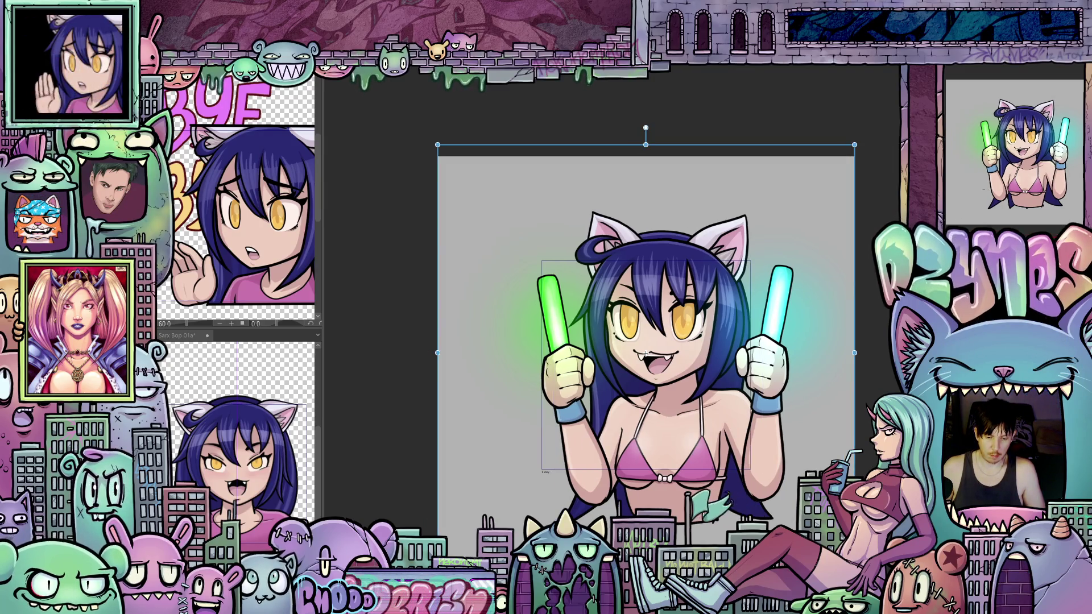
pyautogui.press('Down')
pyautogui.press('Down')
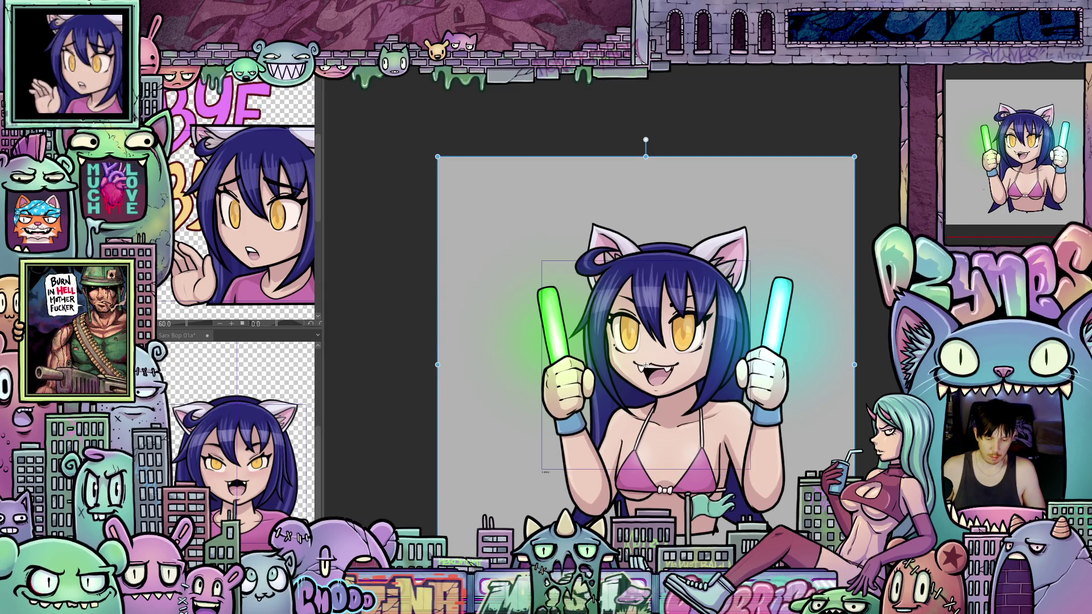
pyautogui.press('Down')
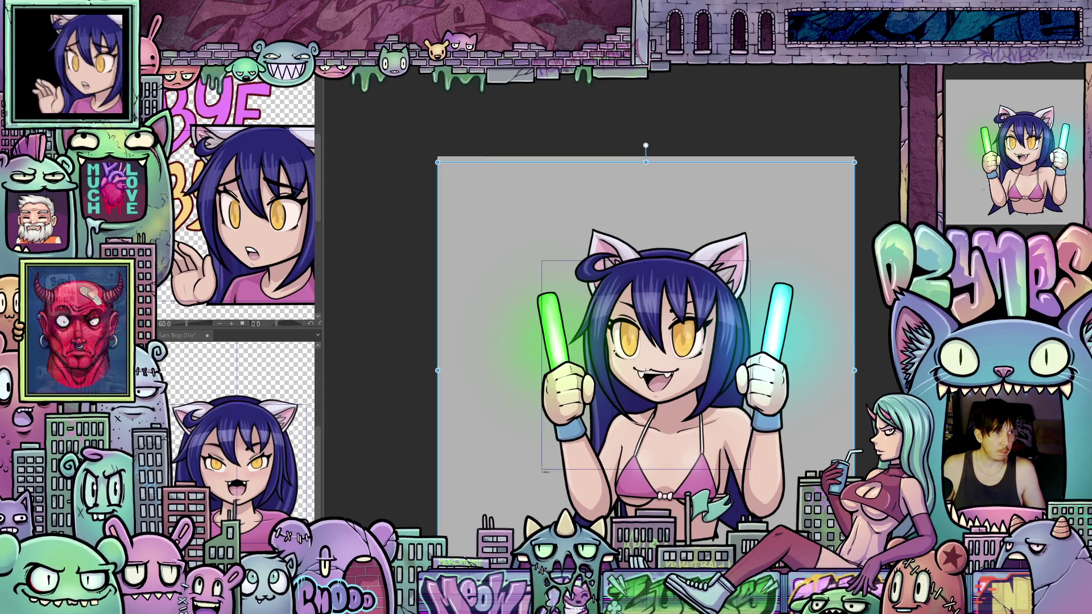
pyautogui.press('Up')
pyautogui.press('Left')
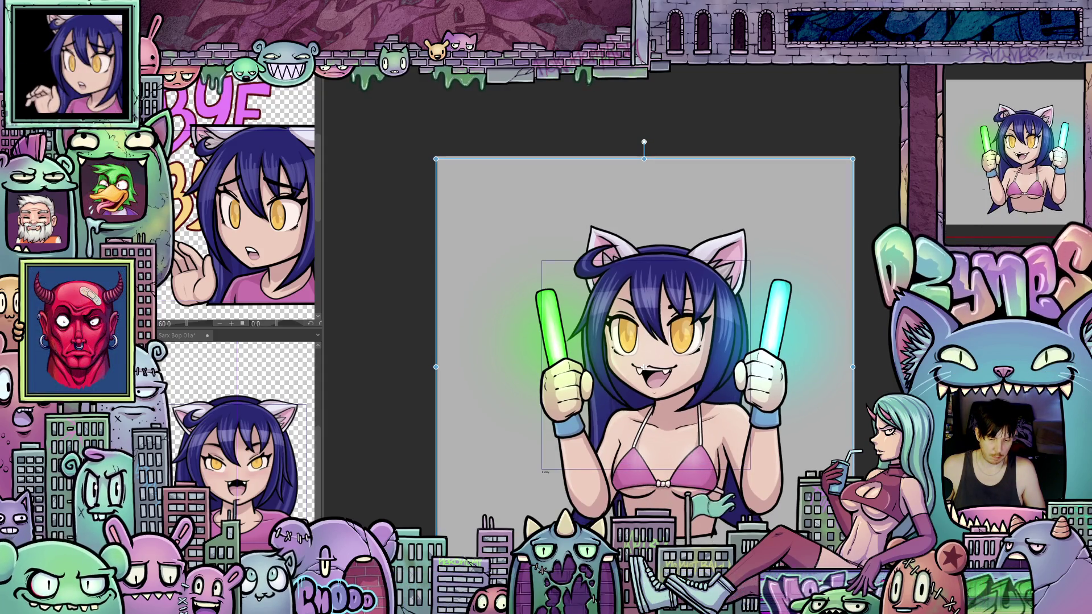
pyautogui.press('Up')
pyautogui.press('Left')
pyautogui.press('Left')
pyautogui.press('Left')
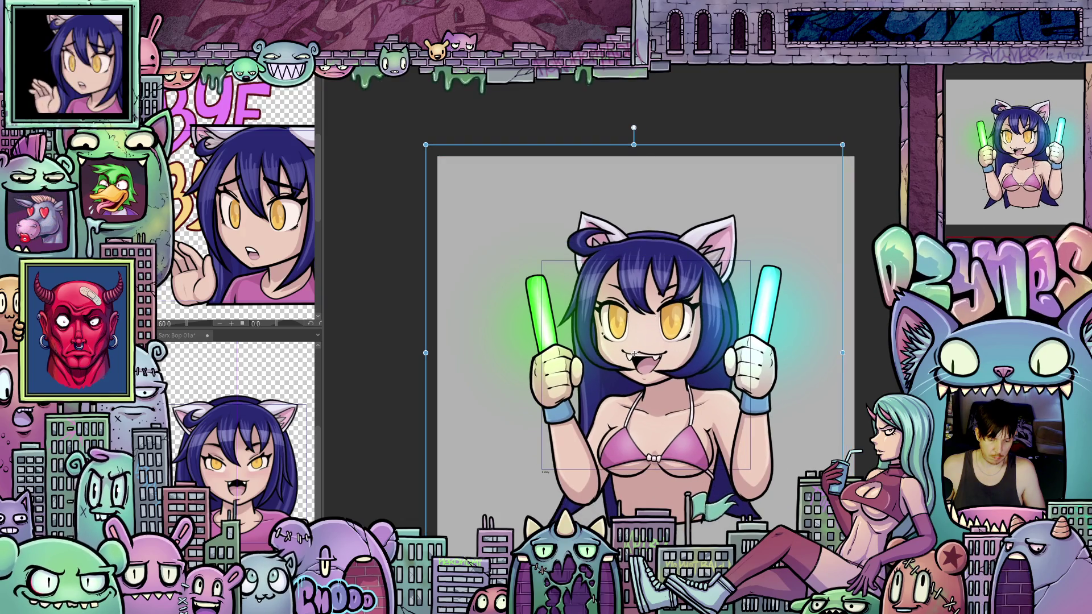
pyautogui.press('Down')
pyautogui.press('Down')
pyautogui.press('Left')
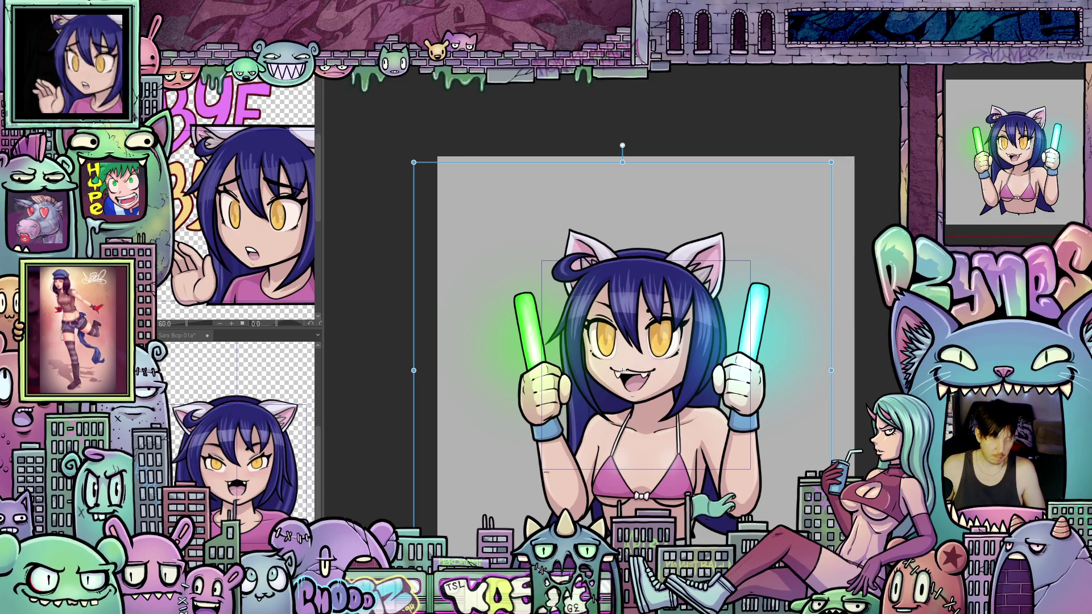
pyautogui.press('Up')
pyautogui.press('Up')
pyautogui.press('Up')
pyautogui.press('Right')
pyautogui.press('Right')
pyautogui.press('Right')
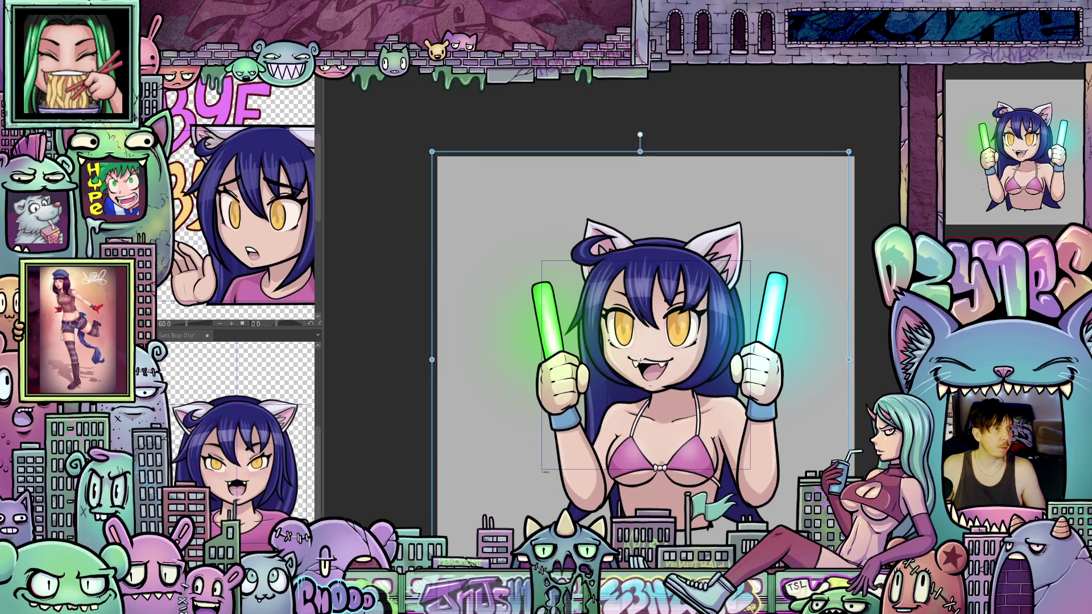
pyautogui.press('Down')
pyautogui.press('Down')
pyautogui.press('Down')
pyautogui.press('Right')
pyautogui.press('Right')
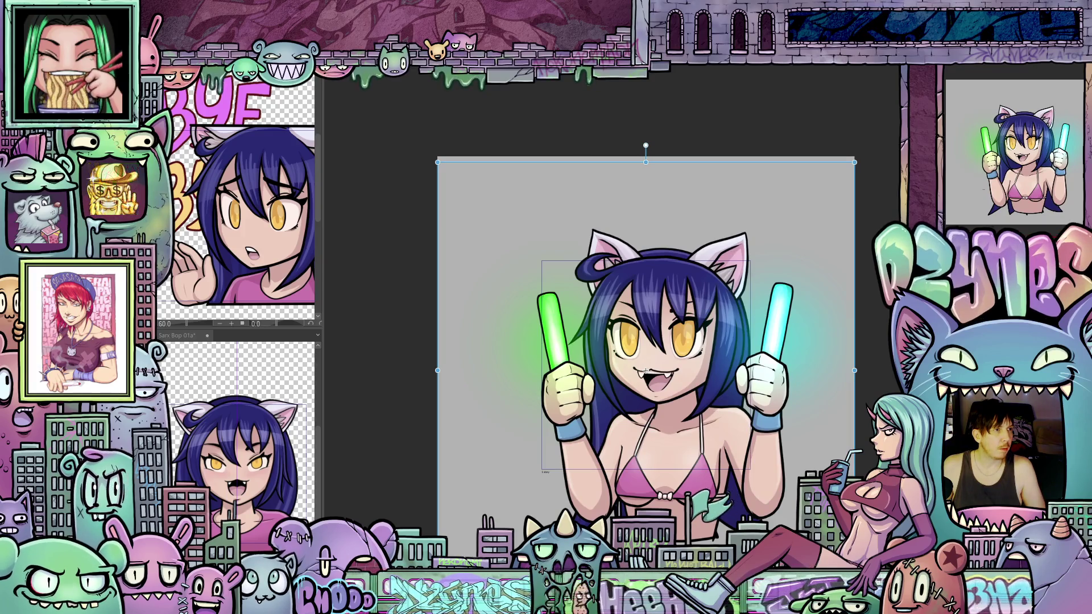
pyautogui.press('Up')
pyautogui.press('Up')
pyautogui.press('Up')
pyautogui.press('Left')
pyautogui.press('Left')
pyautogui.press('Left')
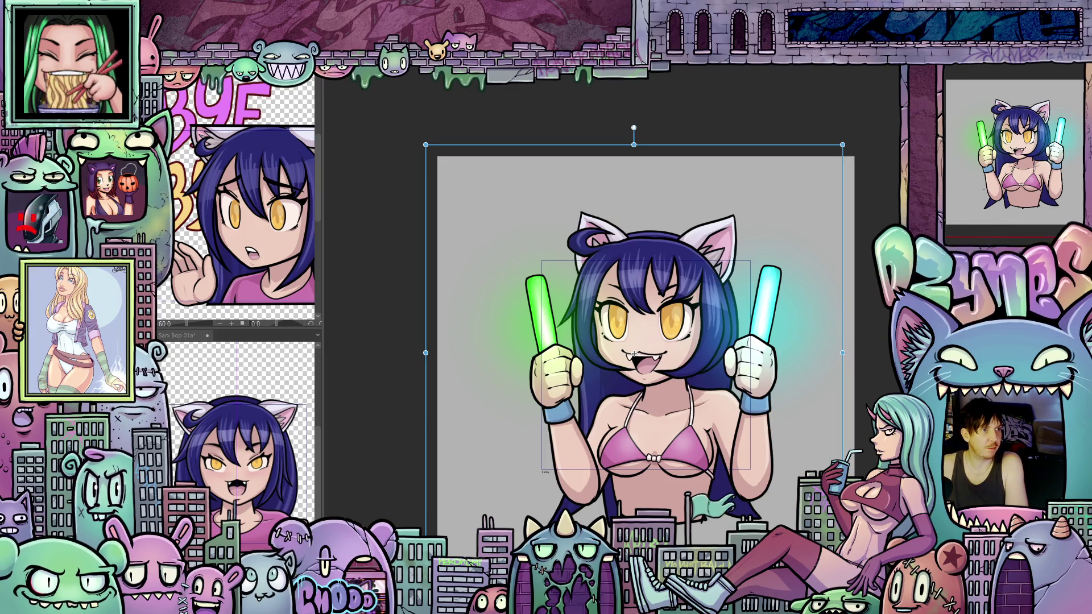
# Step: Compare right-down and left-down moves of the figure, keep the left-down placement, and preview the animation
pyautogui.moveTo(633, 353); pyautogui.dragTo(646, 370)
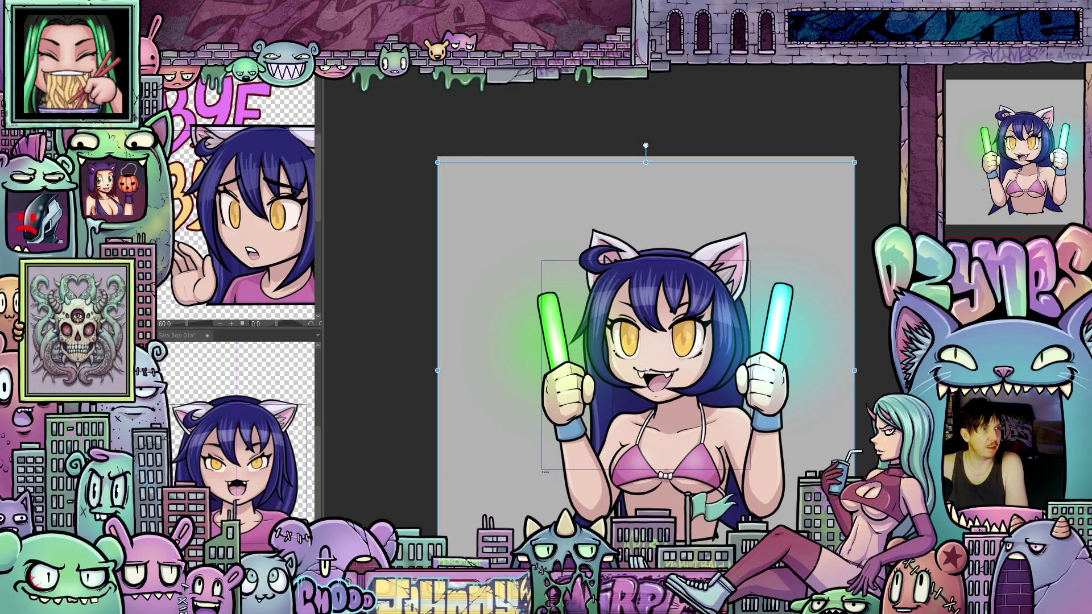
pyautogui.hotkey('ctrl', 'z')
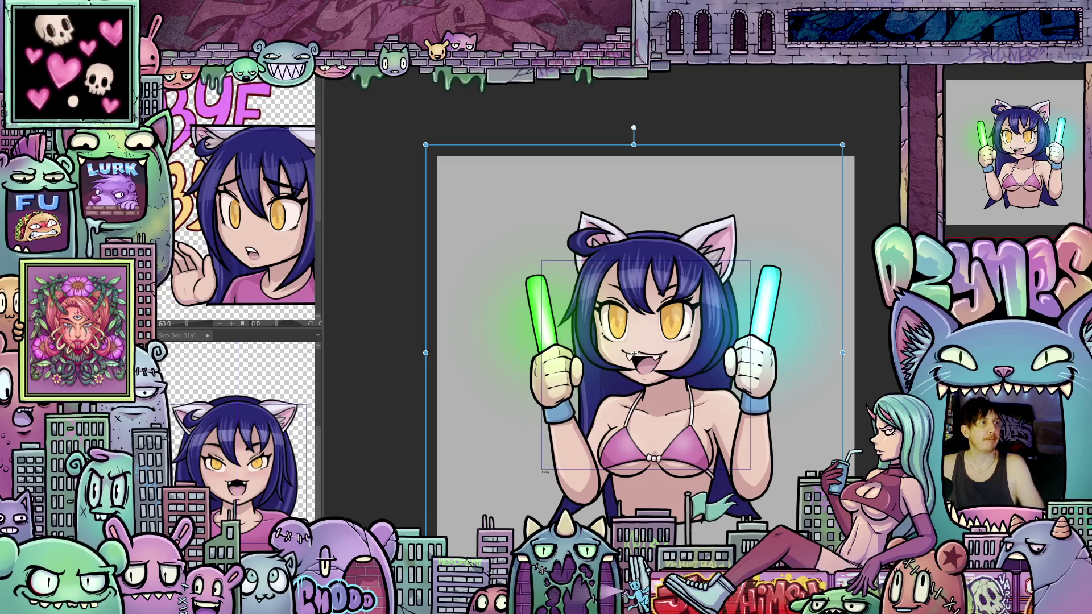
pyautogui.moveTo(633, 353); pyautogui.dragTo(622, 371)
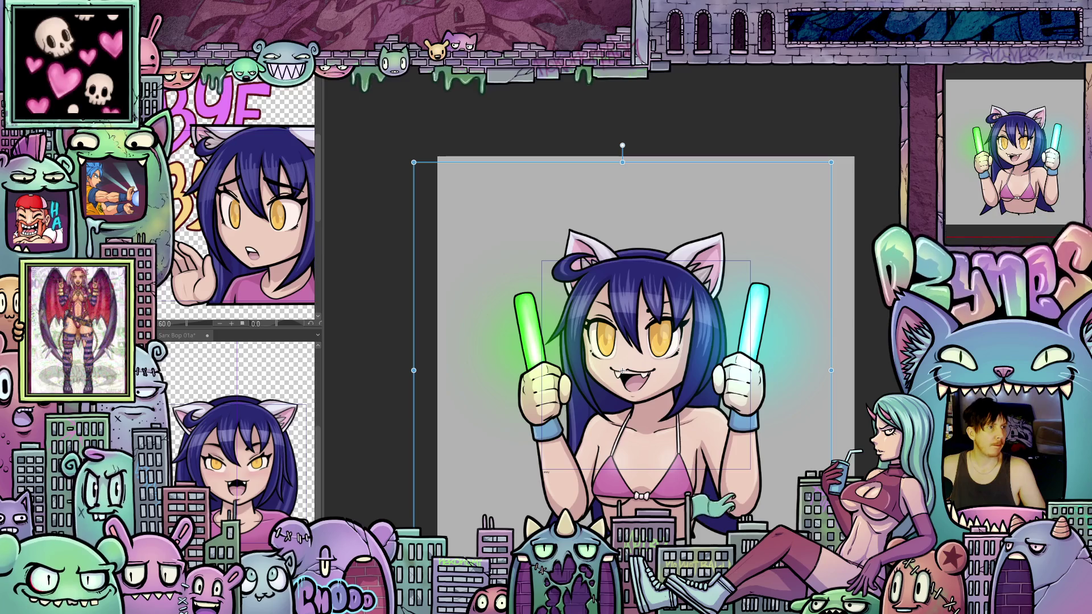
pyautogui.hotkey('ctrl', 'z')
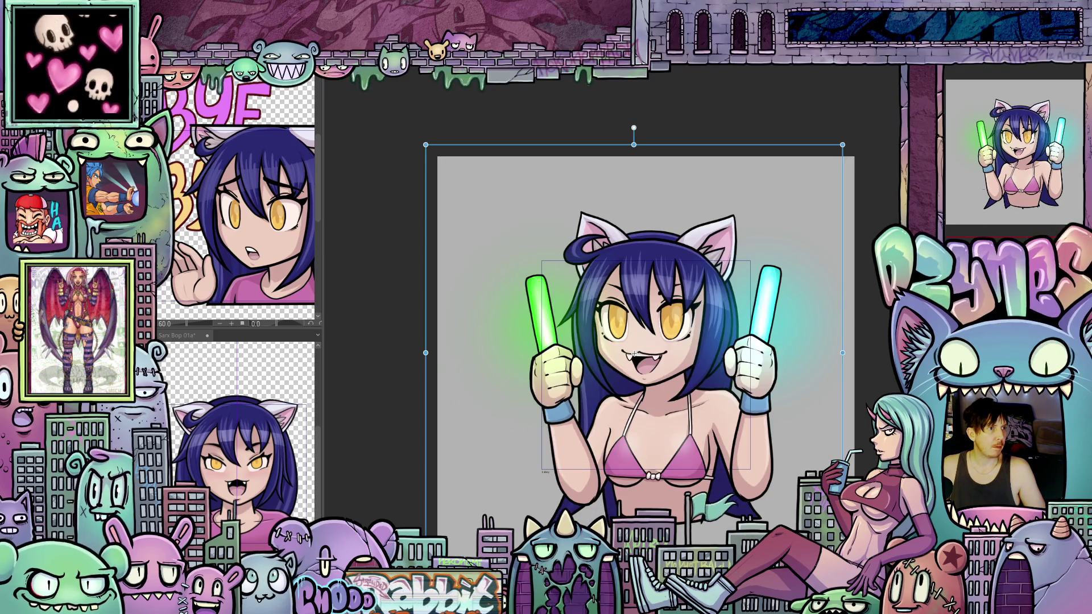
pyautogui.hotkey('ctrl', 'y')
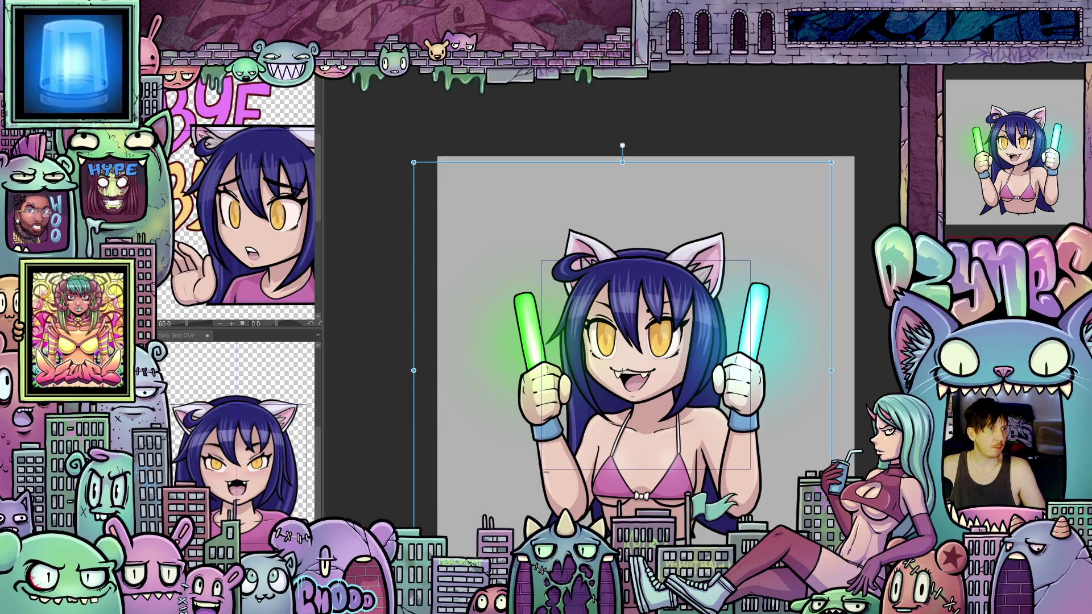
pyautogui.moveTo(622, 370)
pyautogui.mouseDown()
pyautogui.moveTo(634, 354)
pyautogui.moveTo(623, 368)
pyautogui.mouseUp()
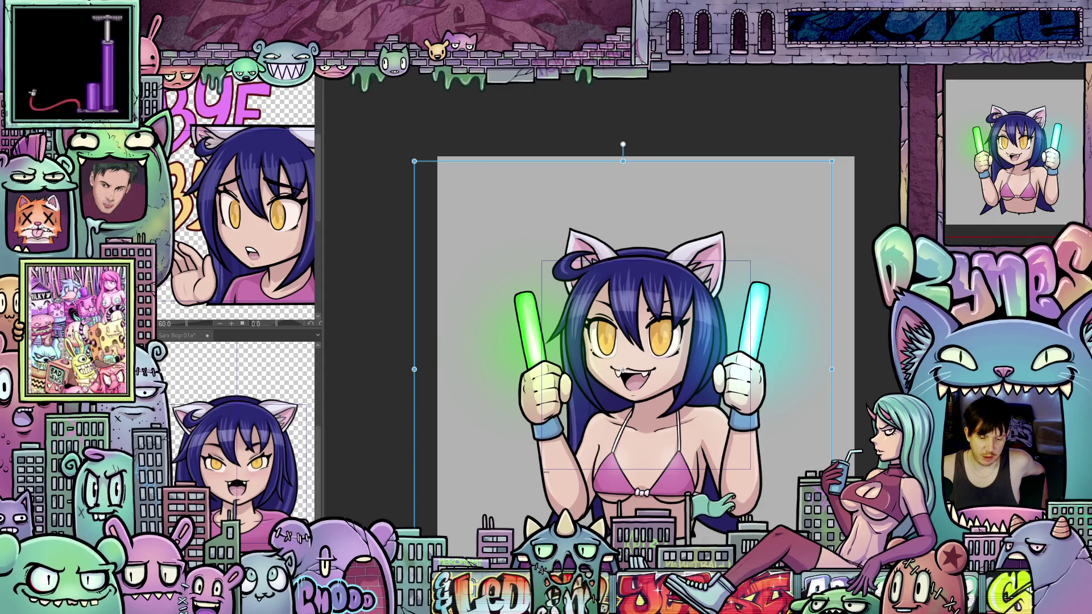
pyautogui.press('space')
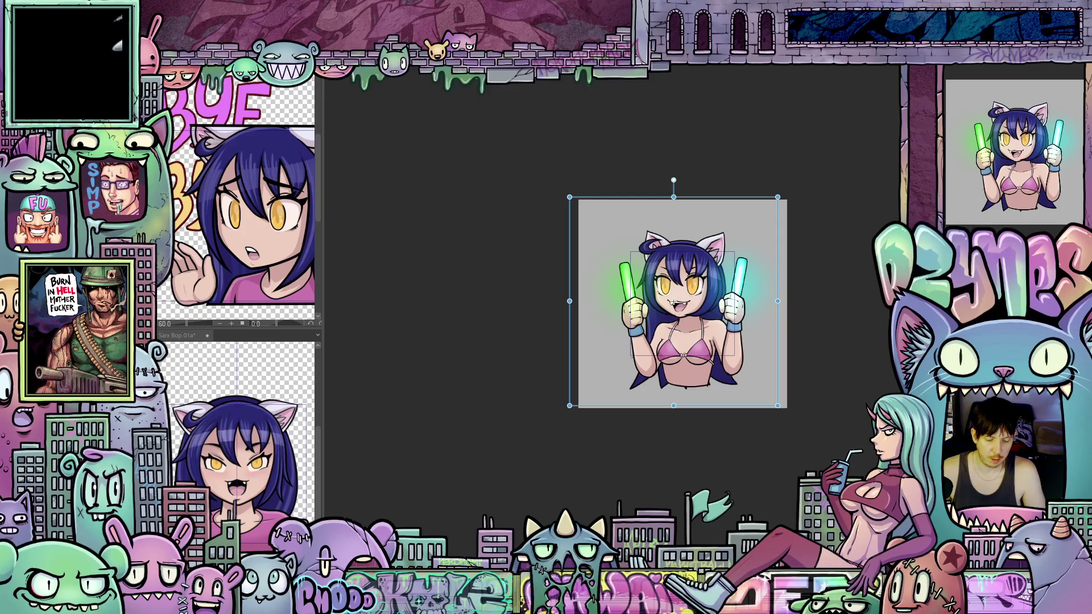
# Step: Shift the figure about 81 px left, then tilt it about 7° counter-clockwise on the squashed bop frame
pyautogui.moveTo(673, 303)
pyautogui.mouseDown()
pyautogui.moveTo(719, 303)
pyautogui.moveTo(627, 303)
pyautogui.mouseUp()
pyautogui.scroll(4, 626, 288)
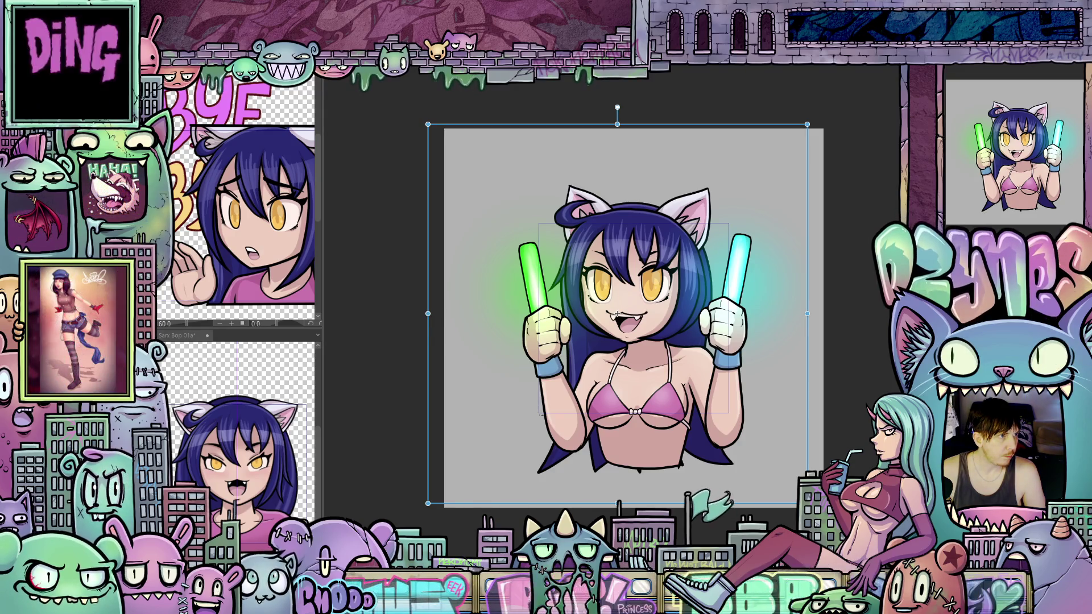
pyautogui.press('Right')
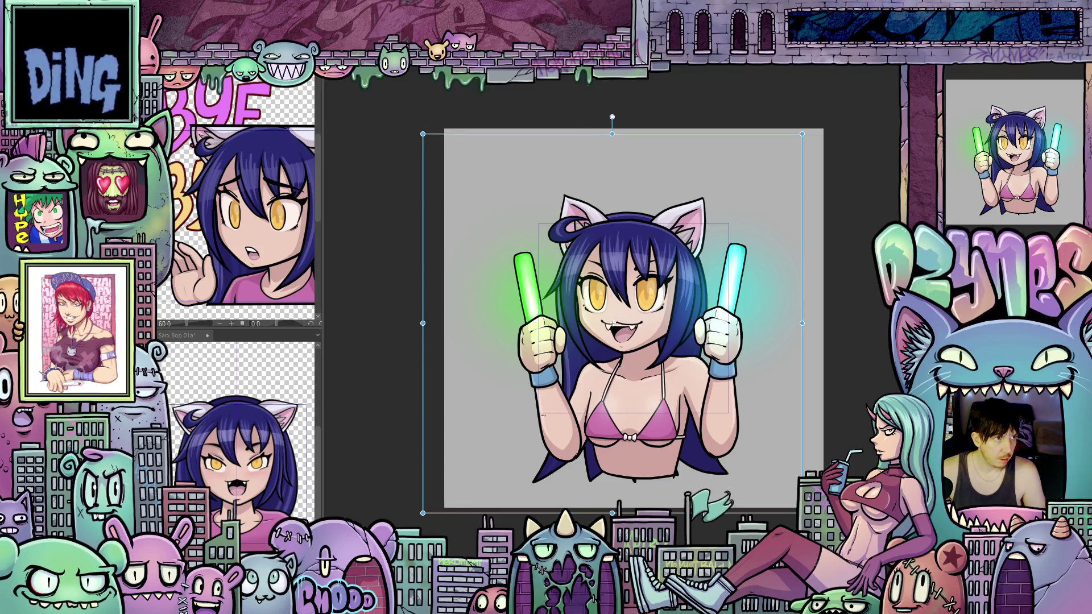
pyautogui.scroll(1, 799, 432)
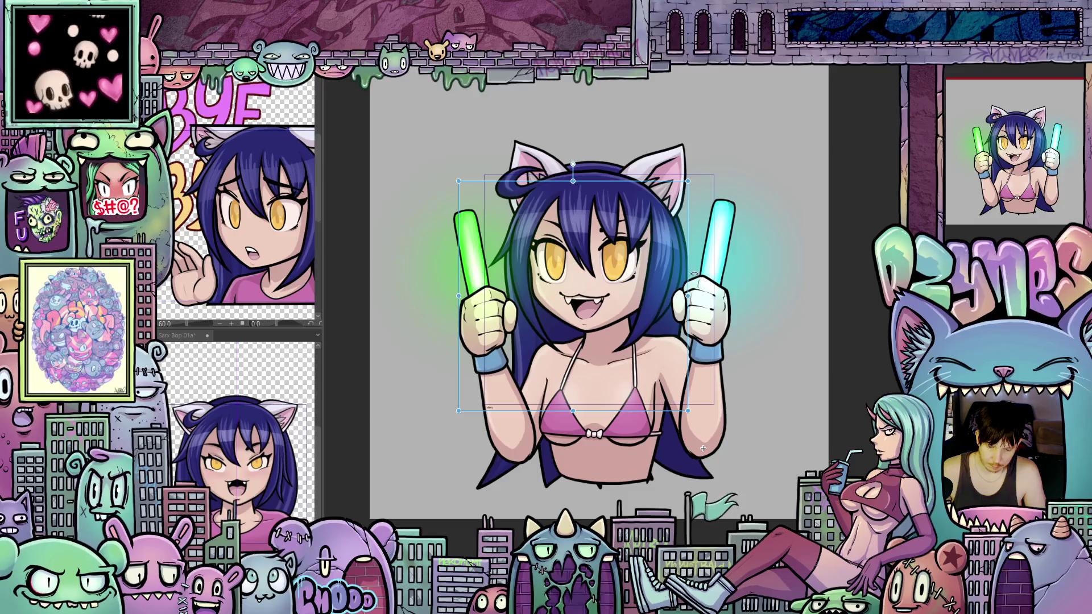
pyautogui.moveTo(694, 271); pyautogui.dragTo(614, 275)
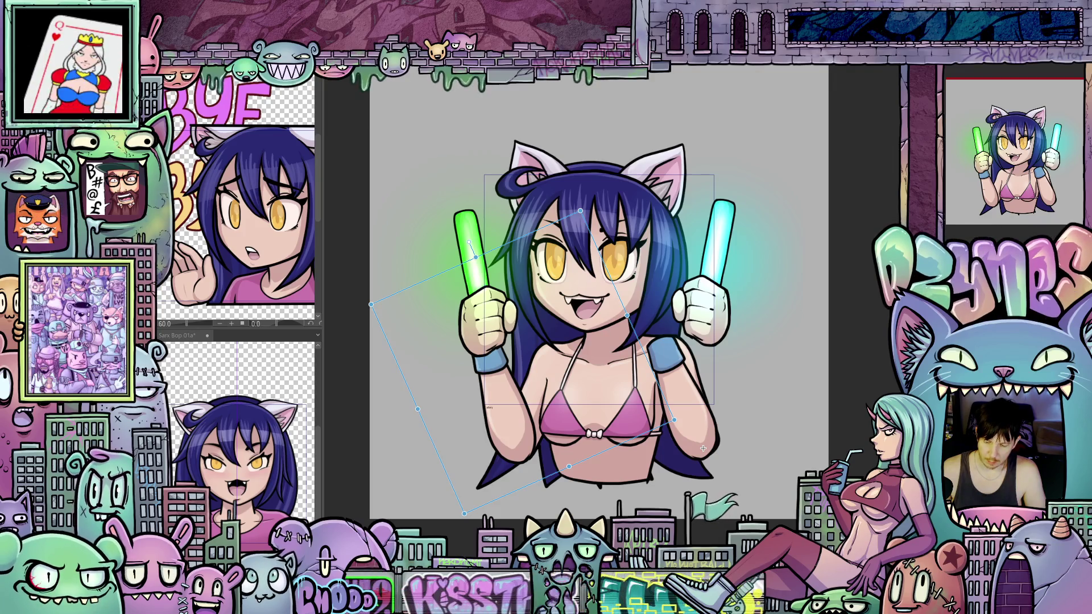
# Step: Undo the figure's tilt, then move the cyan glowstick closer to her face and tilt it counter-clockwise
pyautogui.hotkey('ctrl', 'z')
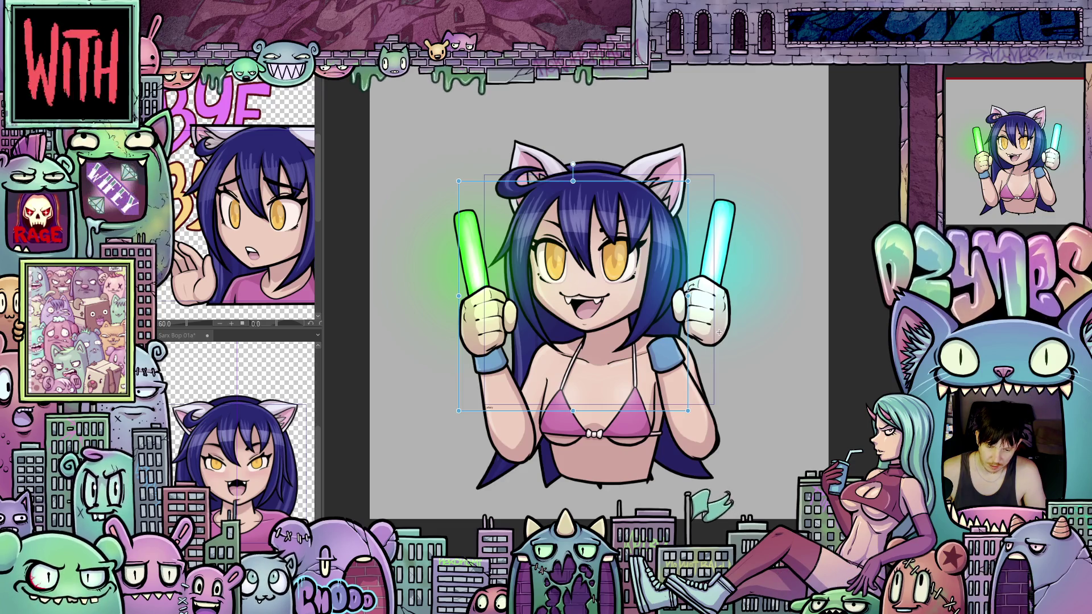
pyautogui.moveTo(690, 291); pyautogui.dragTo(641, 306)
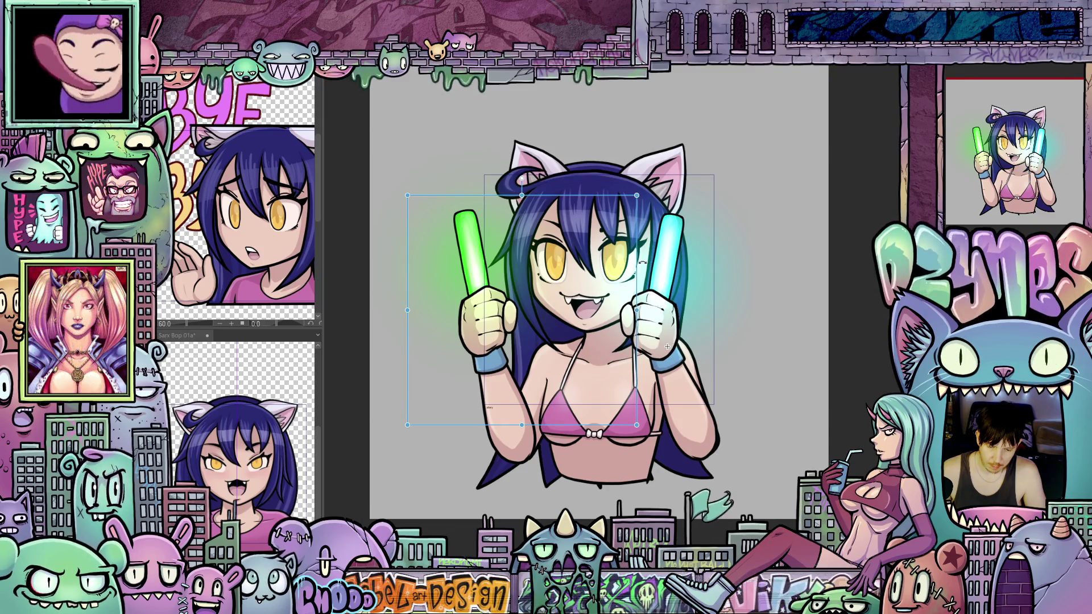
pyautogui.moveTo(637, 247); pyautogui.dragTo(608, 261)
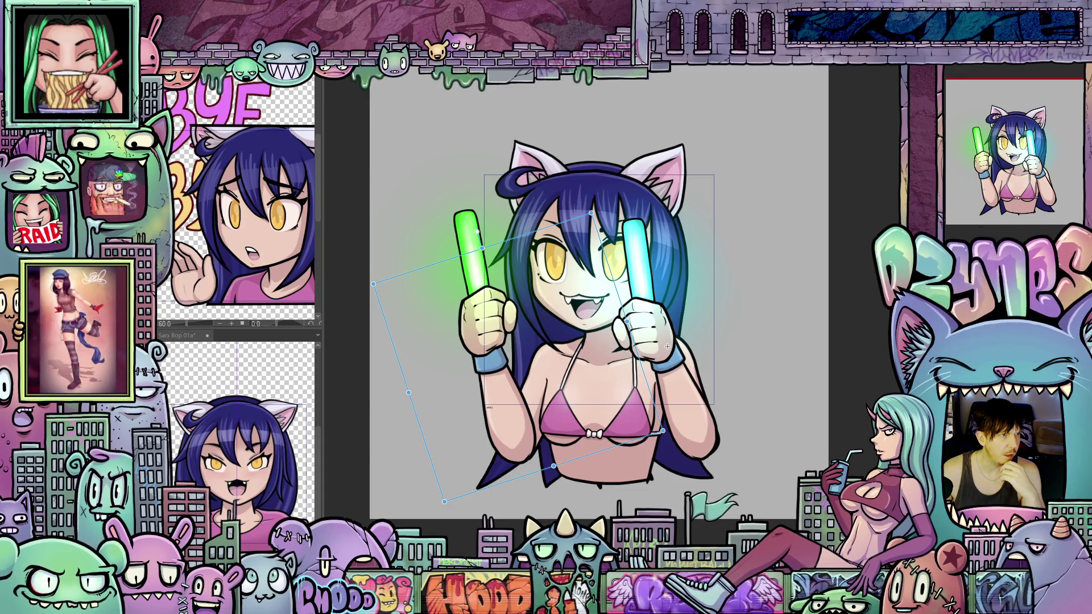
# Step: On another bounce pose, rotate the character to a shallower tilt and reposition it slightly
pyautogui.hotkey('ctrl', 'z')
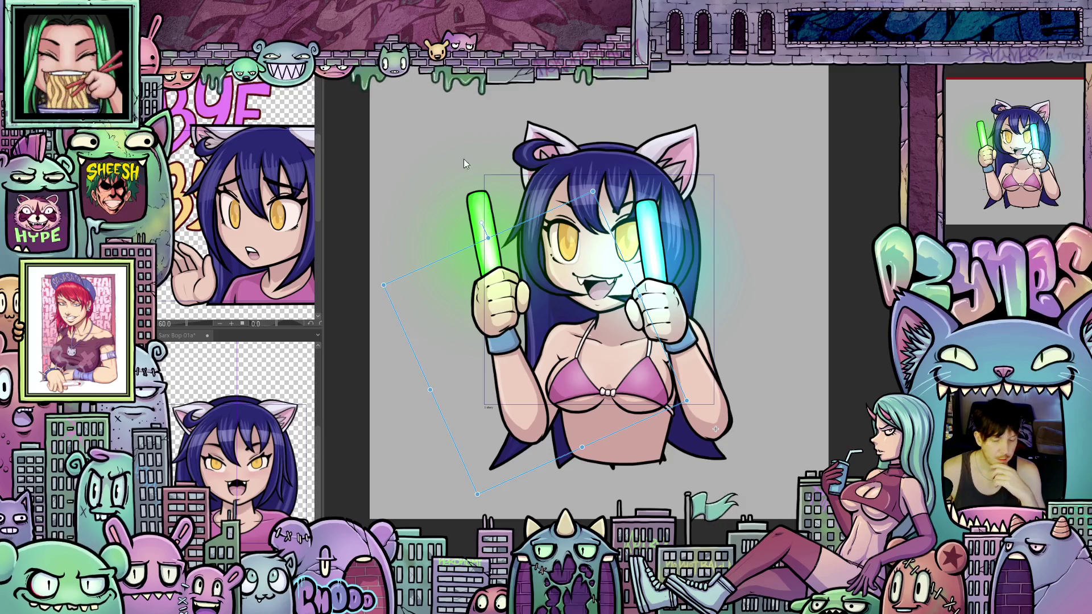
pyautogui.moveTo(473, 240); pyautogui.dragTo(504, 221)
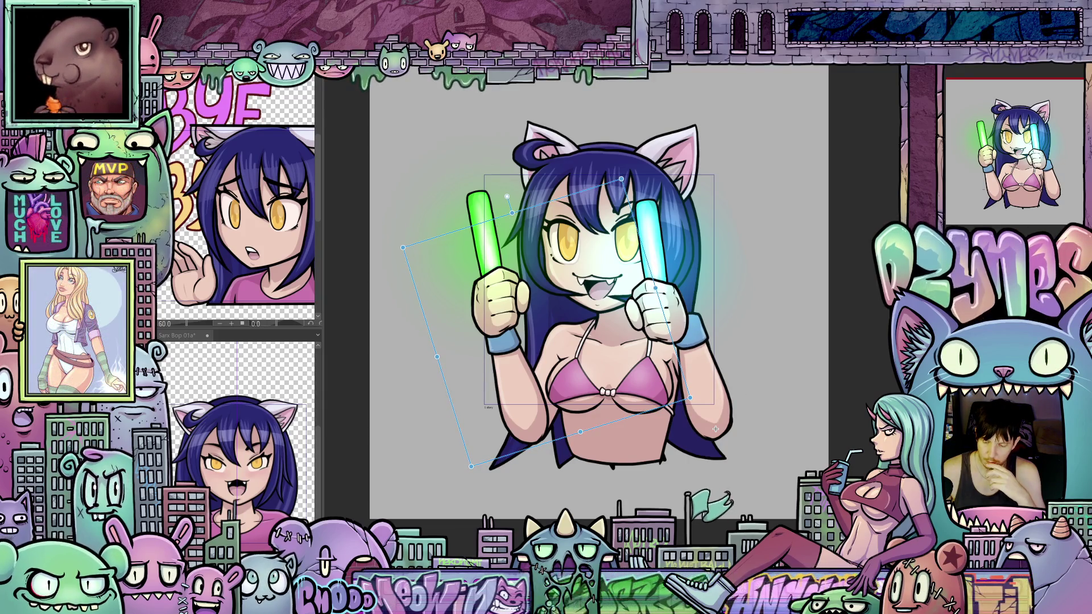
pyautogui.moveTo(715, 429); pyautogui.dragTo(700, 445)
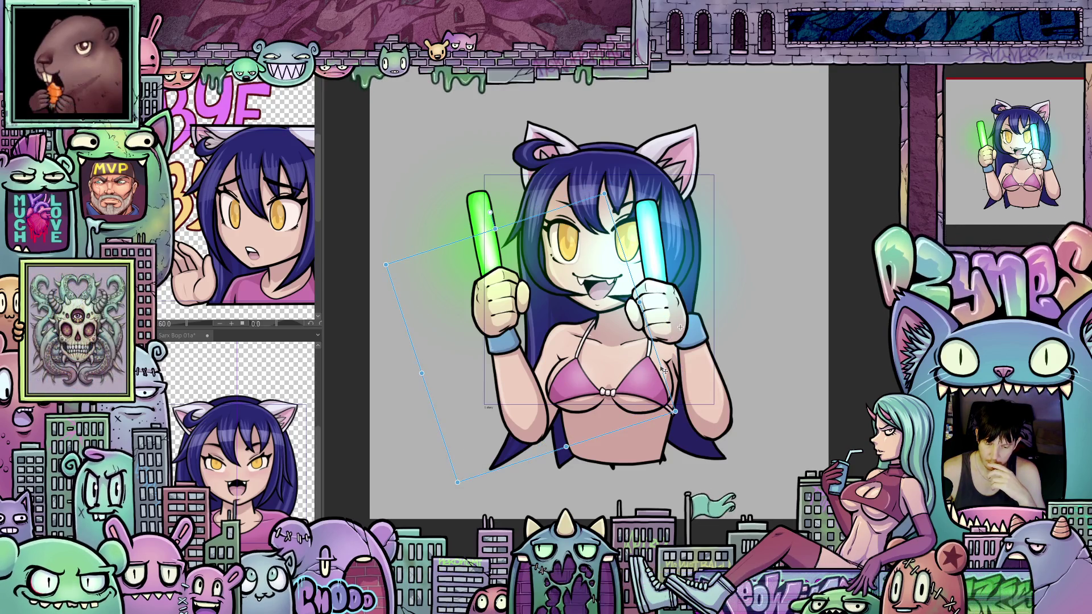
pyautogui.moveTo(663, 370); pyautogui.dragTo(678, 360)
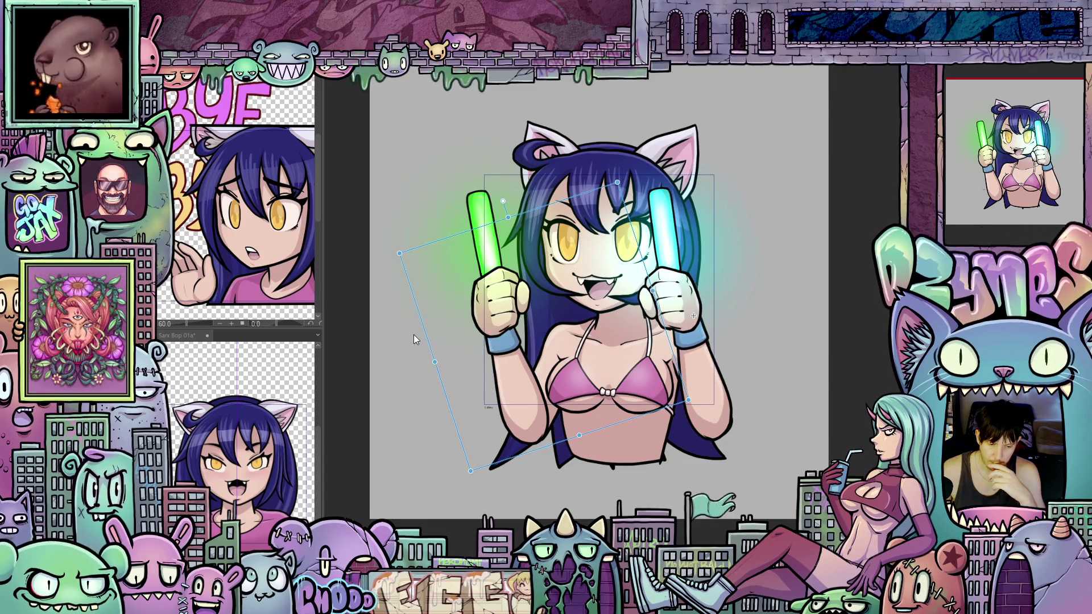
# Step: Rotate the character further counter-clockwise and lower it by a few pixels
pyautogui.moveTo(414, 339); pyautogui.dragTo(443, 307)
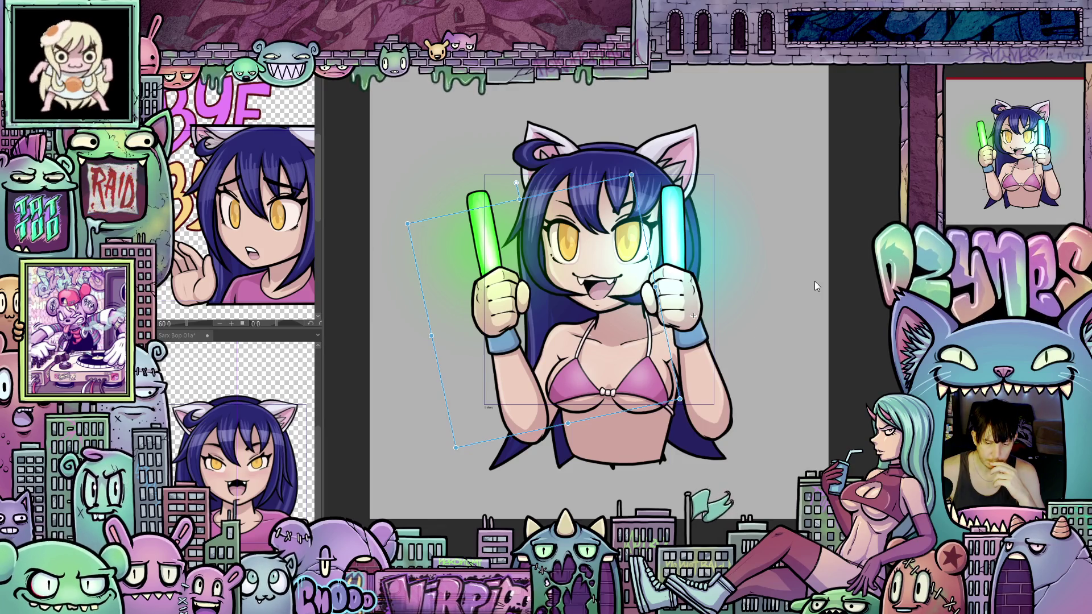
pyautogui.moveTo(663, 340); pyautogui.dragTo(664, 342)
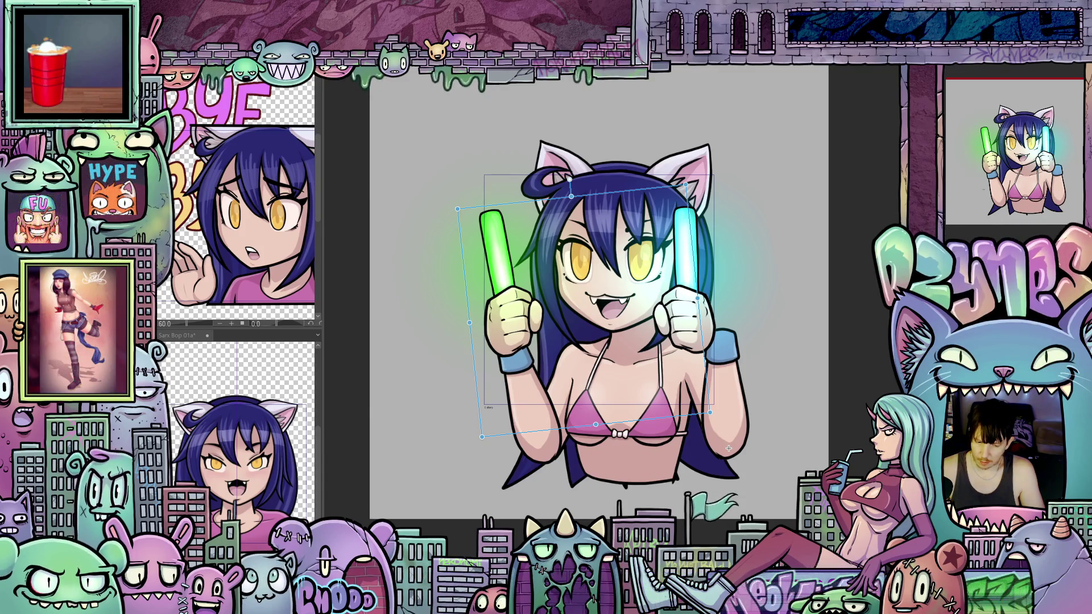
# Step: Tilt the pose counter-clockwise, rotate the cyan glowstick and hand clockwise, and nudge them down
pyautogui.moveTo(728, 449)
pyautogui.mouseDown()
pyautogui.moveTo(686, 371)
pyautogui.moveTo(708, 368)
pyautogui.mouseUp()
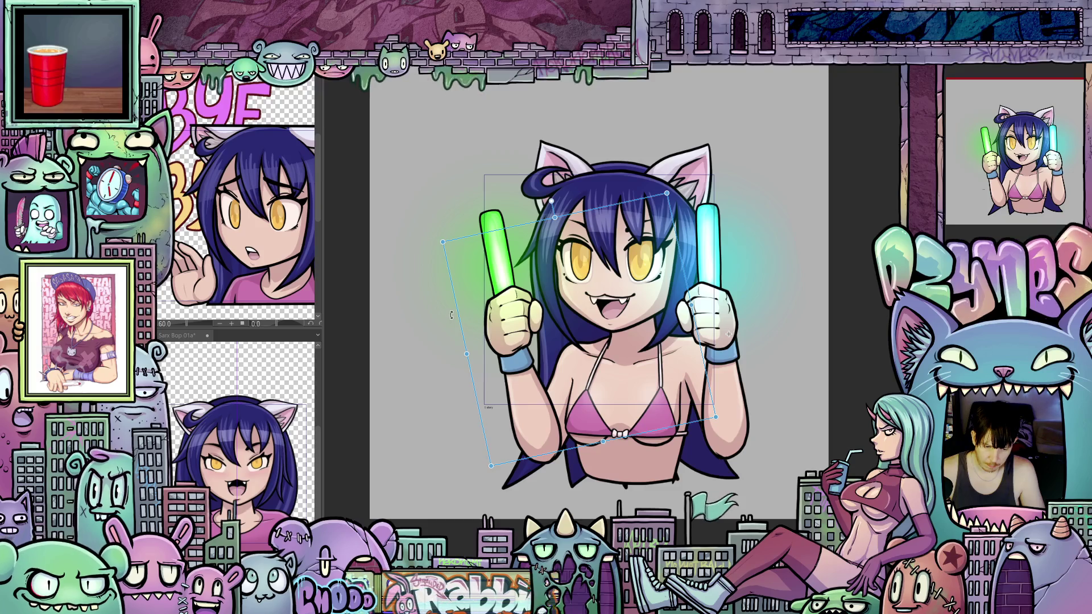
pyautogui.moveTo(451, 314); pyautogui.dragTo(466, 288)
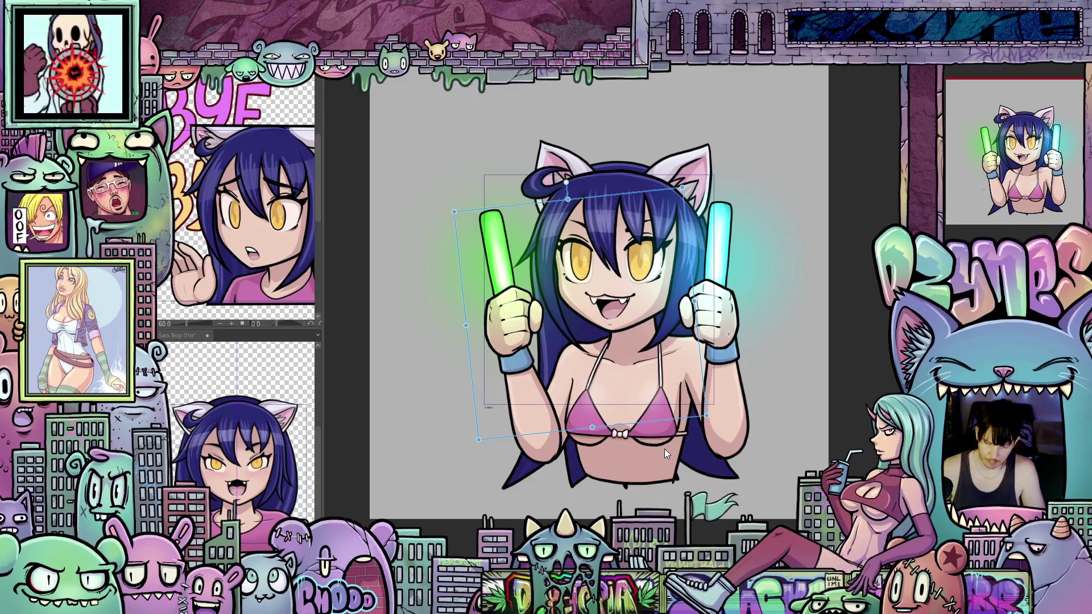
pyautogui.press('Down')
pyautogui.press('Down')
pyautogui.press('Down')
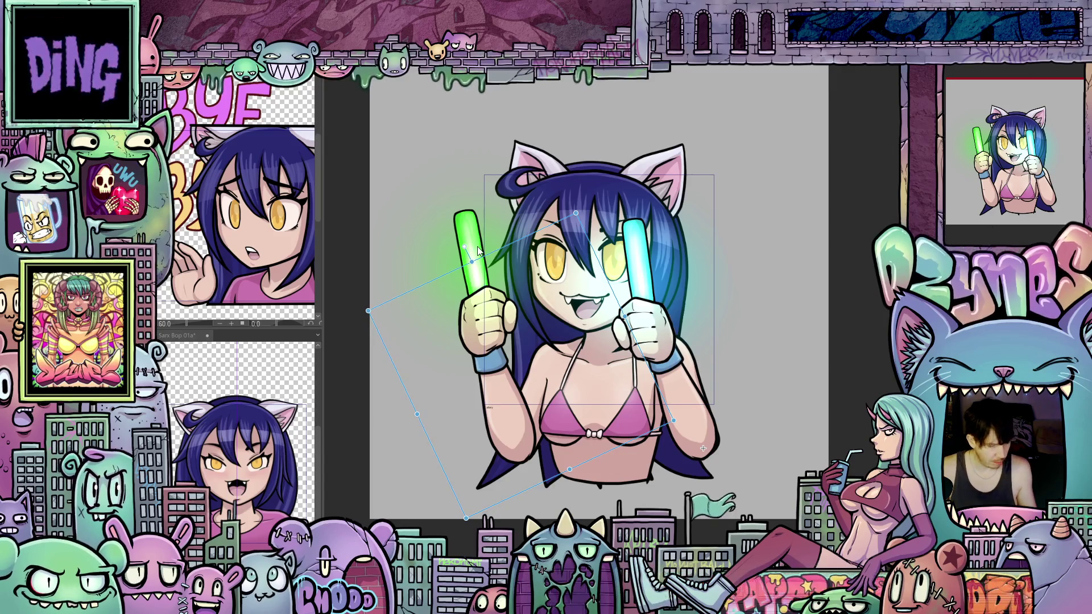
# Step: Adjust the character's tilt and shift it up and to the right
pyautogui.moveTo(703, 449); pyautogui.dragTo(670, 372)
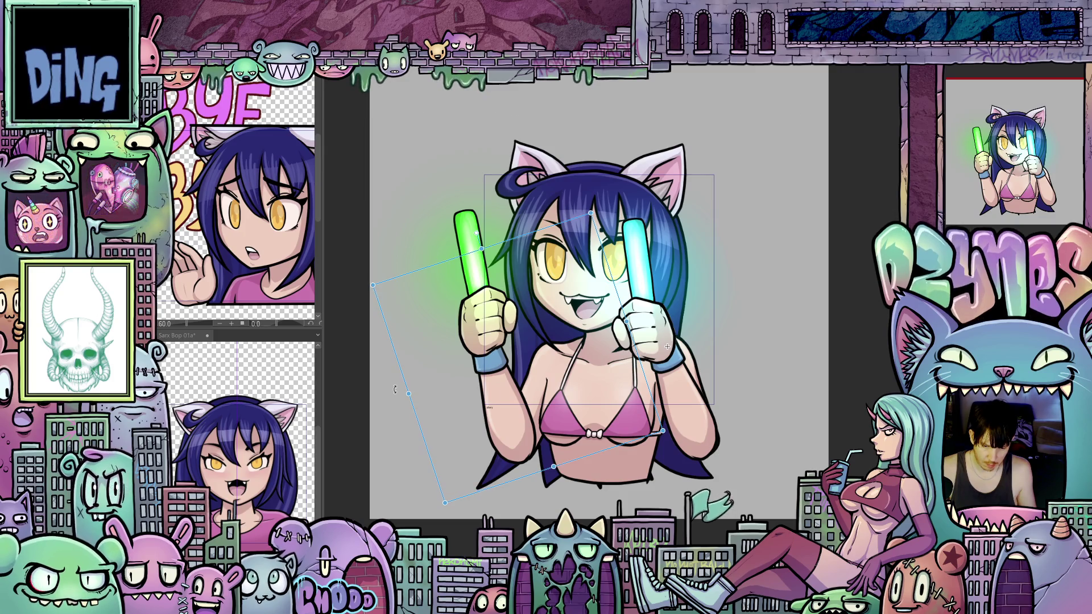
pyautogui.moveTo(399, 385); pyautogui.dragTo(398, 407)
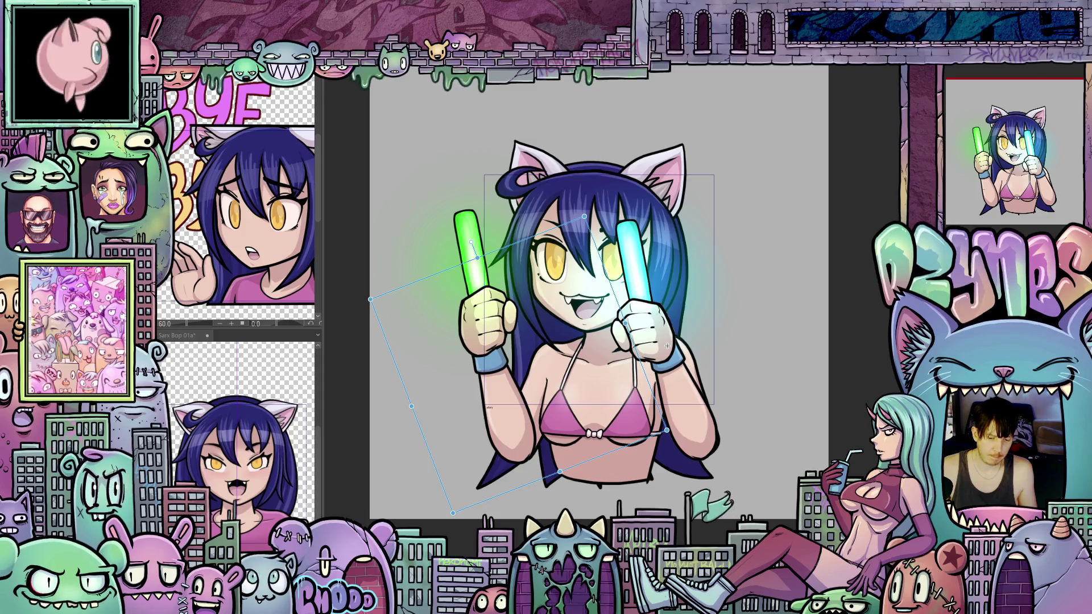
pyautogui.moveTo(668, 346)
pyautogui.mouseDown()
pyautogui.moveTo(684, 324)
pyautogui.moveTo(727, 332)
pyautogui.moveTo(714, 317)
pyautogui.moveTo(705, 332)
pyautogui.moveTo(729, 335)
pyautogui.mouseUp()
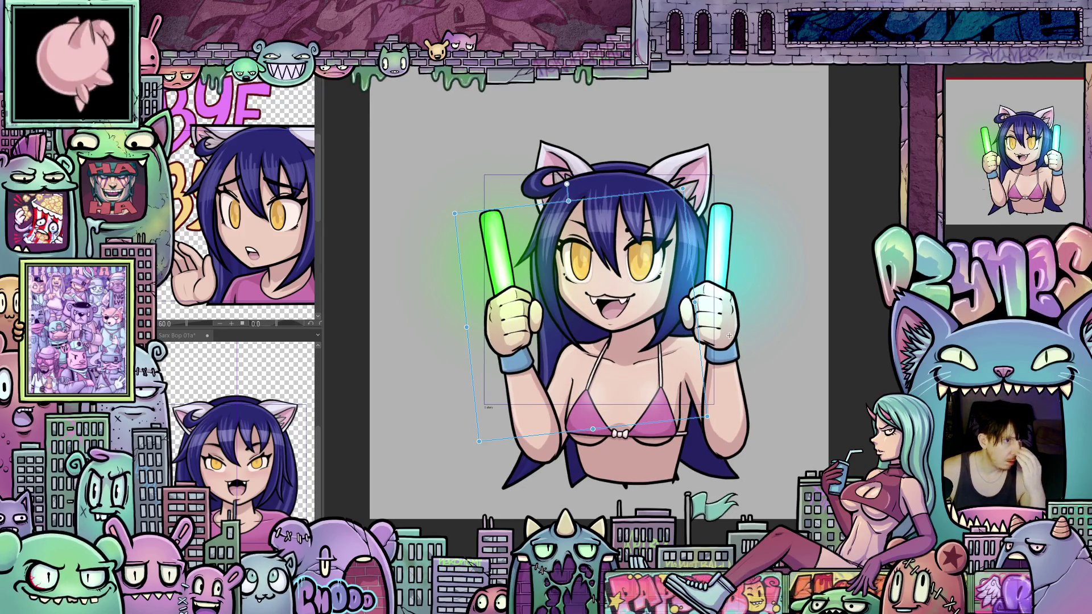
# Step: Step two frames forward, nudge the character slightly left and up, then undo to restore a stronger tilt
pyautogui.press('Right')
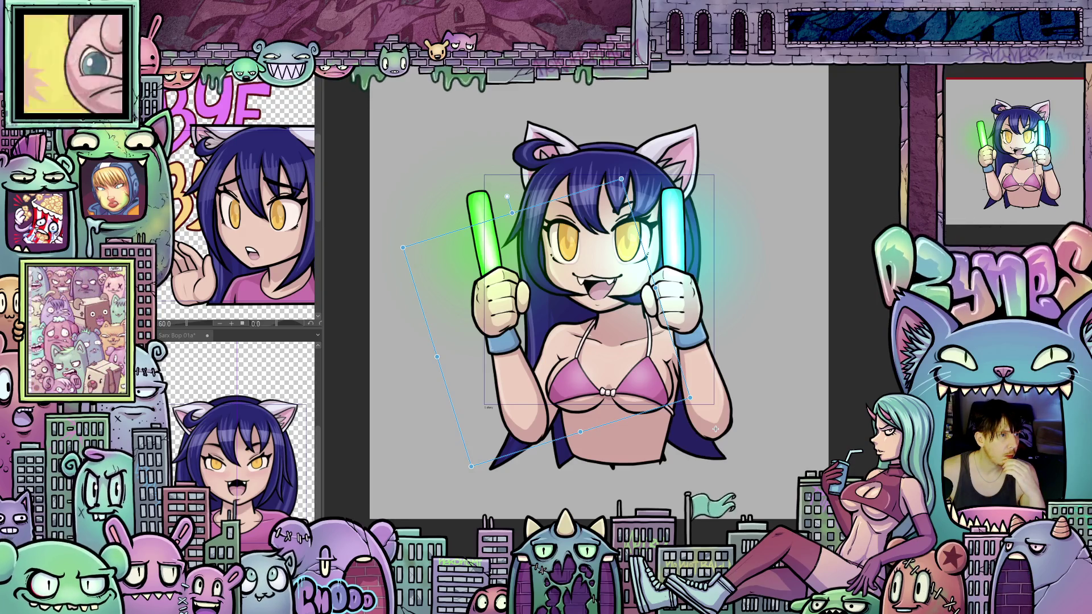
pyautogui.press('Right')
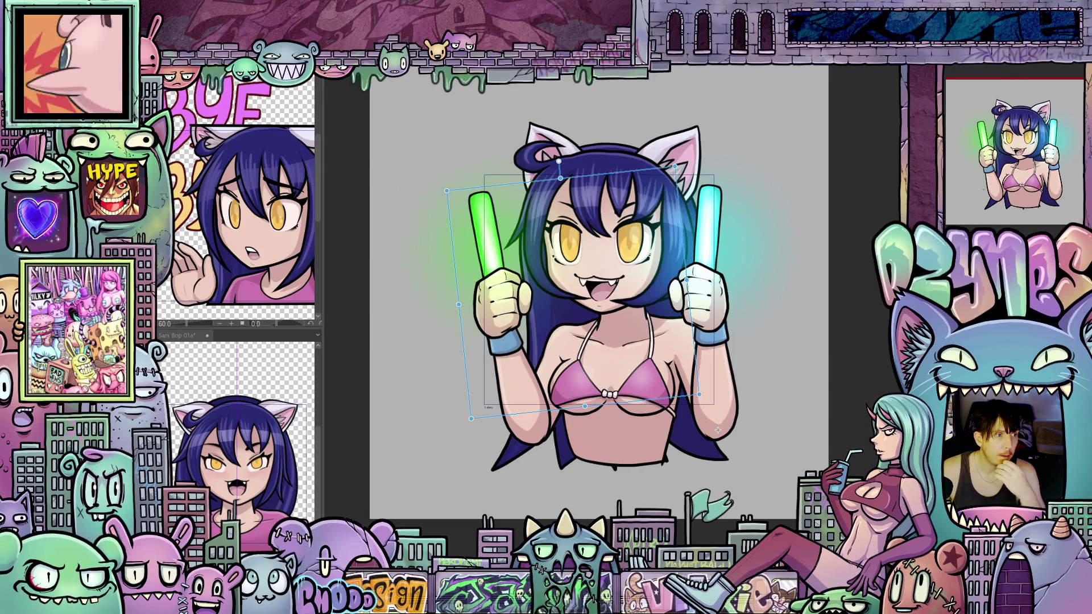
pyautogui.moveTo(717, 430); pyautogui.dragTo(716, 429)
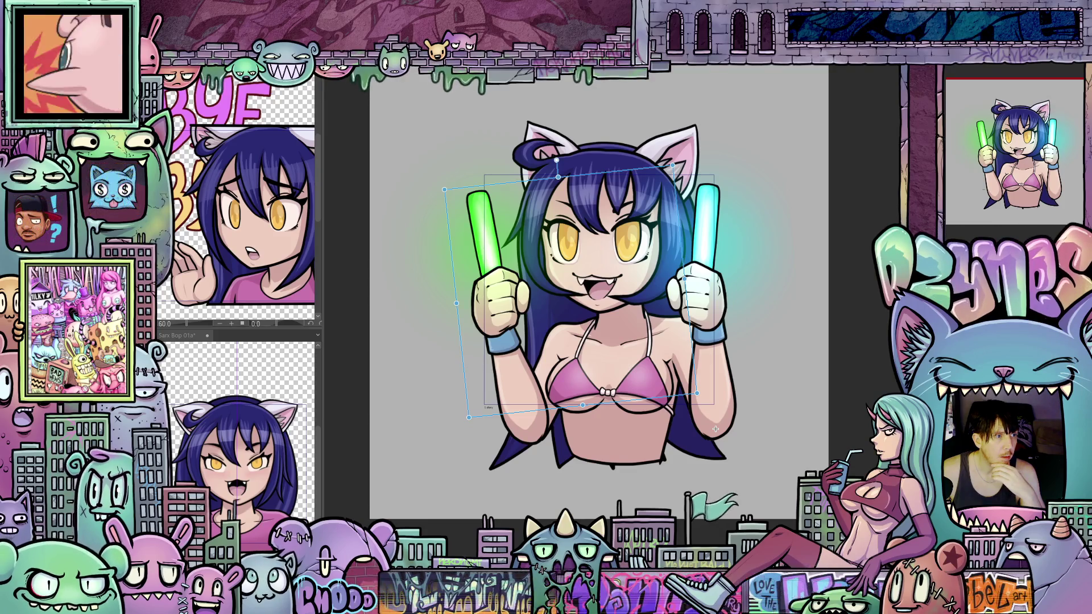
pyautogui.hotkey('ctrl', 'z')
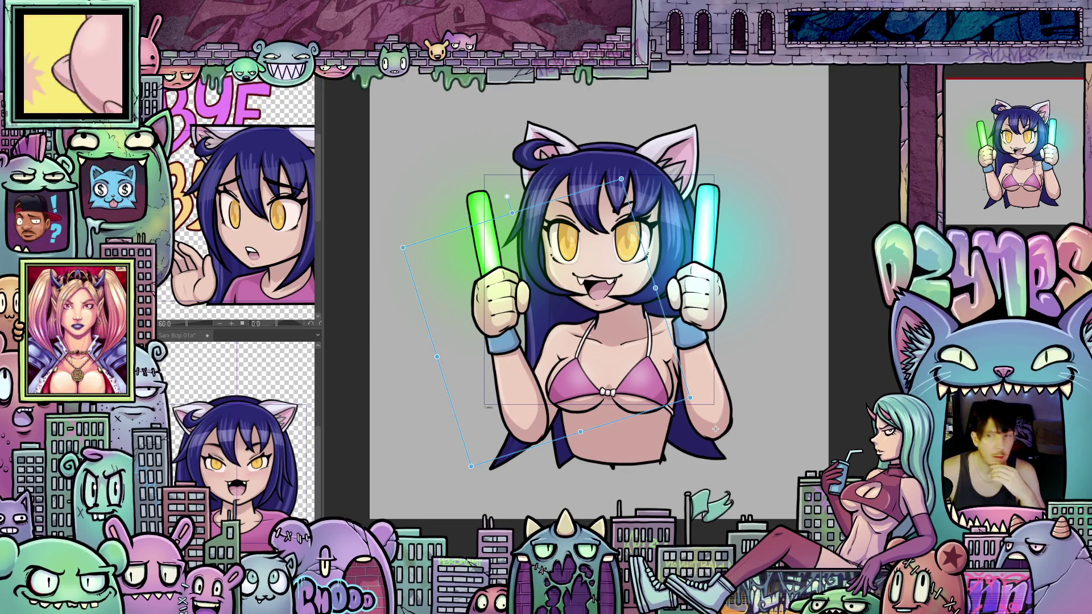
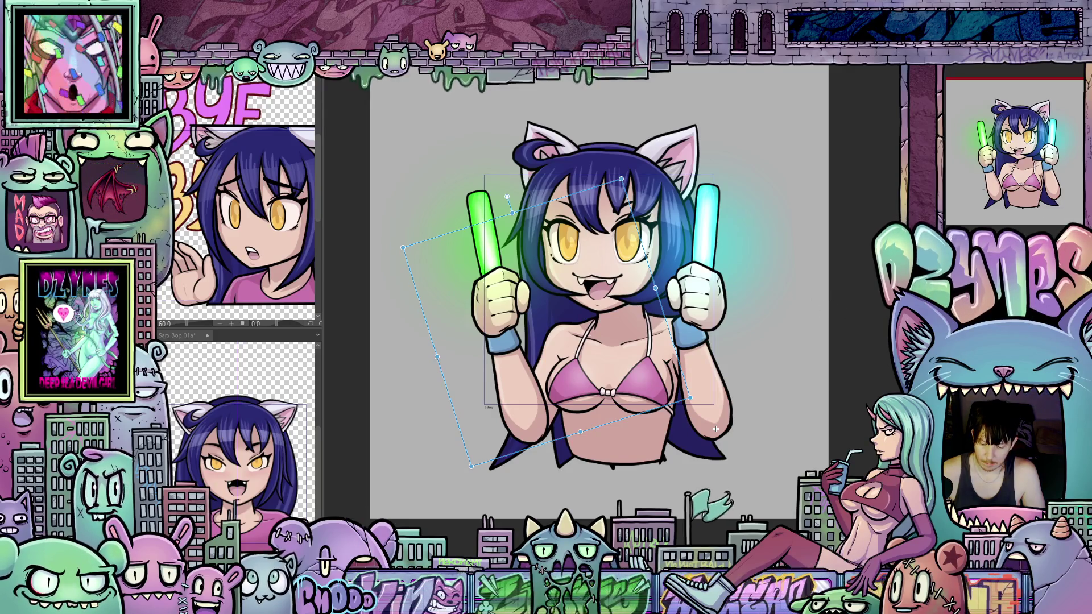
# Step: Rotate the cyan glow-stick arm more upright and counter-clockwise, adjusting its tilt across several bop frames
pyautogui.moveTo(715, 429)
pyautogui.mouseDown()
pyautogui.moveTo(680, 311)
pyautogui.moveTo(683, 340)
pyautogui.moveTo(665, 344)
pyautogui.mouseUp()
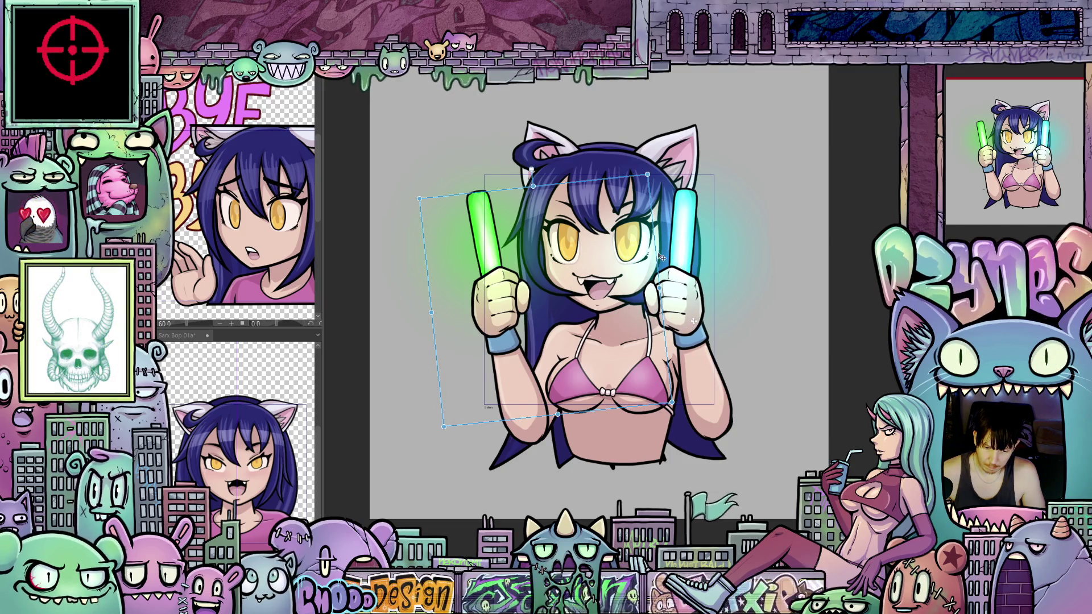
pyautogui.moveTo(661, 257)
pyautogui.mouseDown()
pyautogui.moveTo(648, 252)
pyautogui.moveTo(657, 266)
pyautogui.mouseUp()
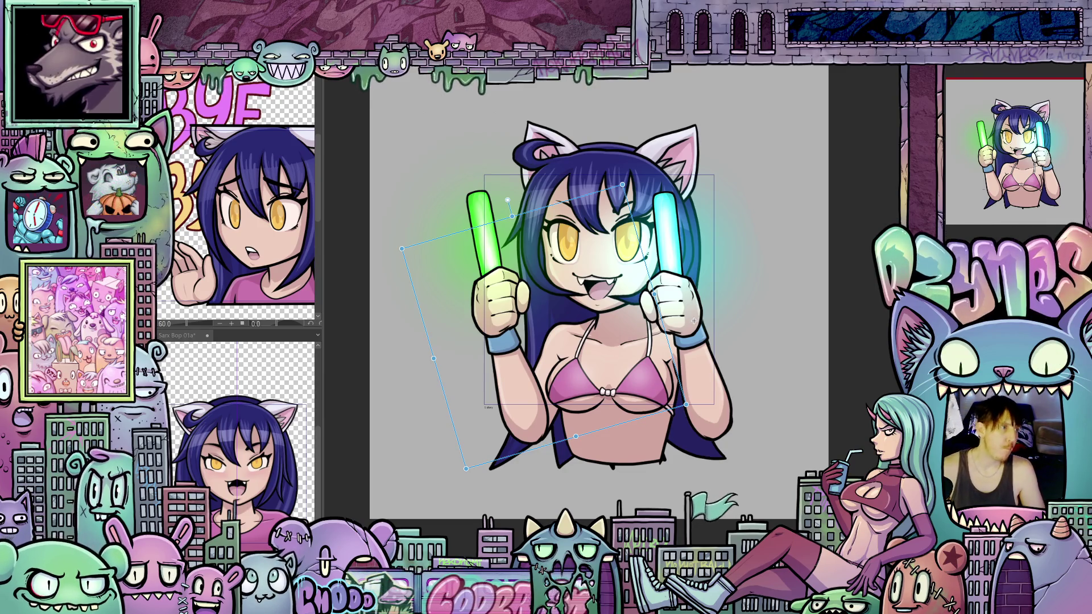
pyautogui.hotkey('ctrl', 'z')
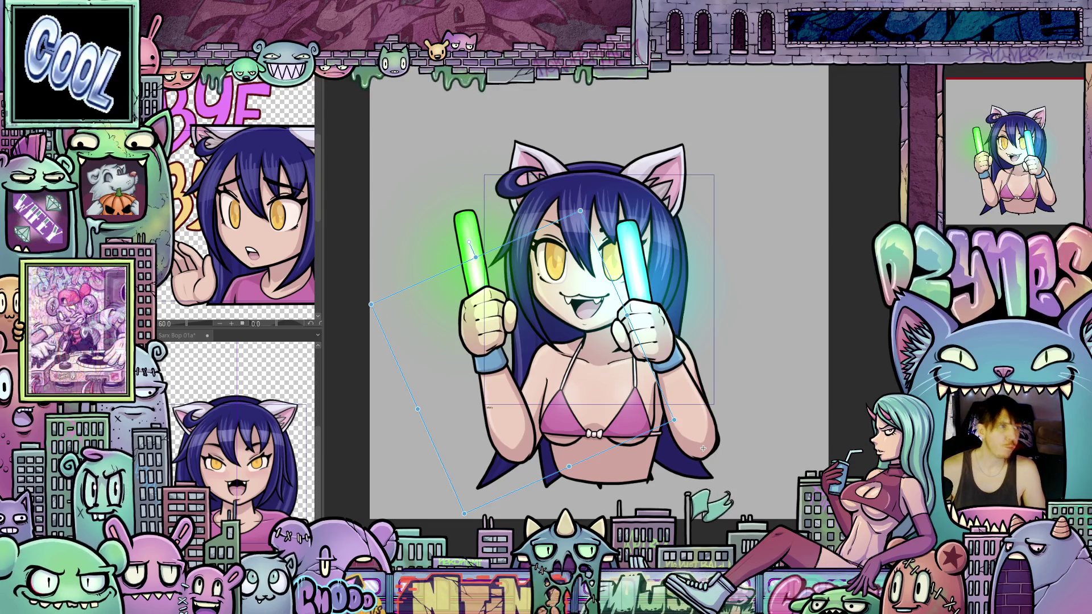
pyautogui.hotkey('ctrl', 'z')
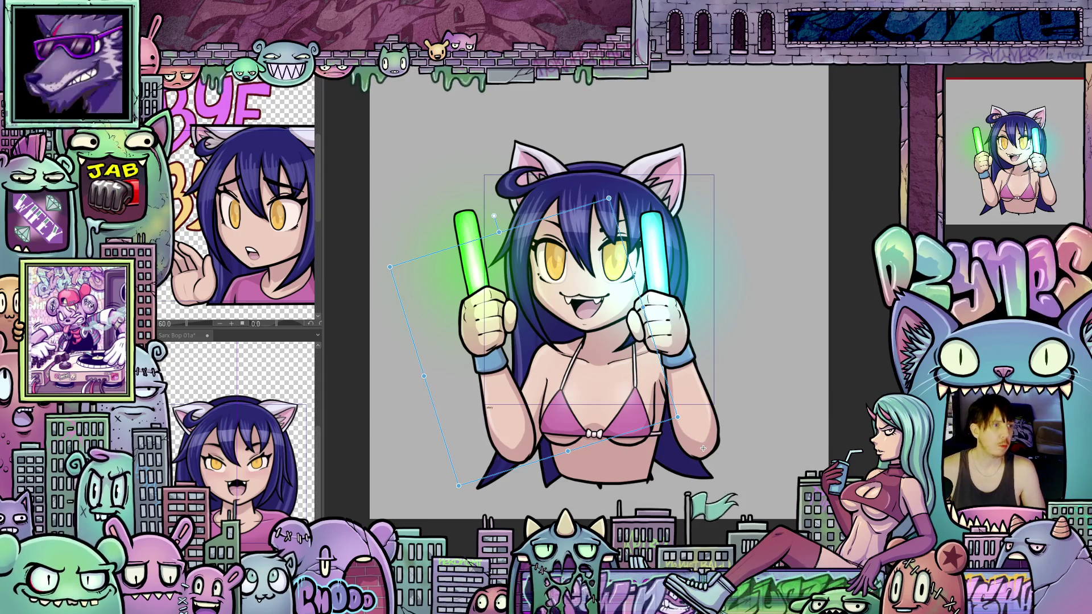
pyautogui.hotkey('ctrl', 'z')
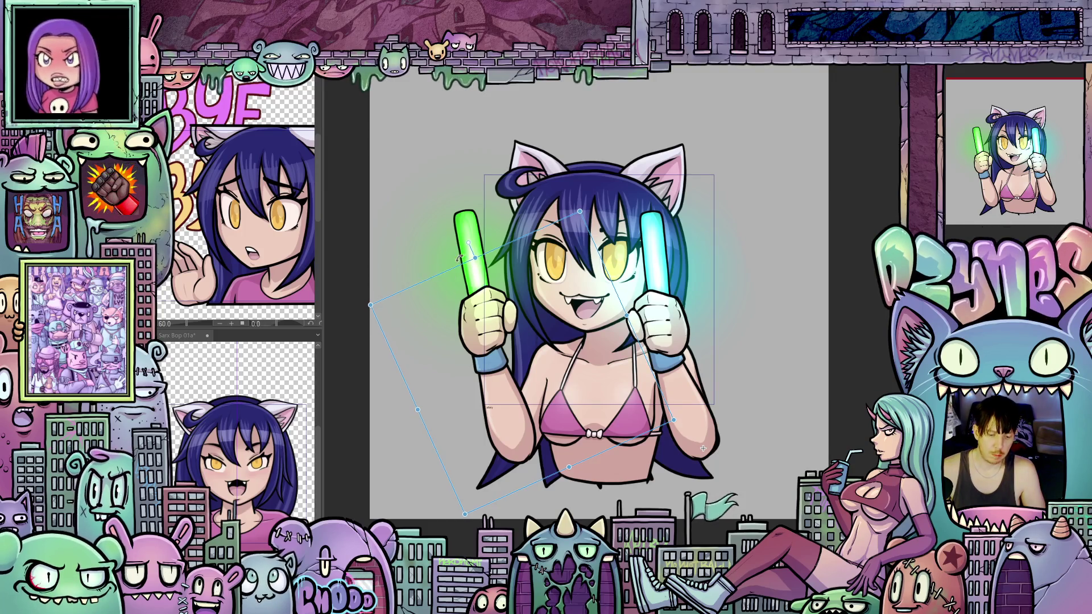
pyautogui.moveTo(462, 257)
pyautogui.mouseDown()
pyautogui.moveTo(434, 273)
pyautogui.moveTo(485, 272)
pyautogui.mouseUp()
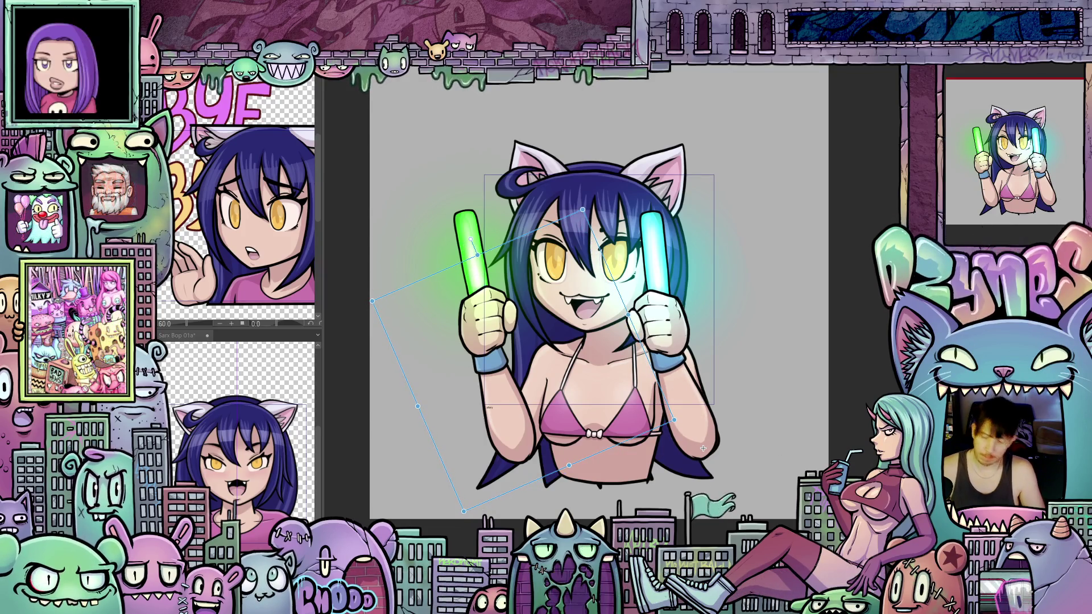
pyautogui.moveTo(866, 460)
pyautogui.mouseDown()
pyautogui.moveTo(665, 383)
pyautogui.moveTo(654, 389)
pyautogui.mouseUp()
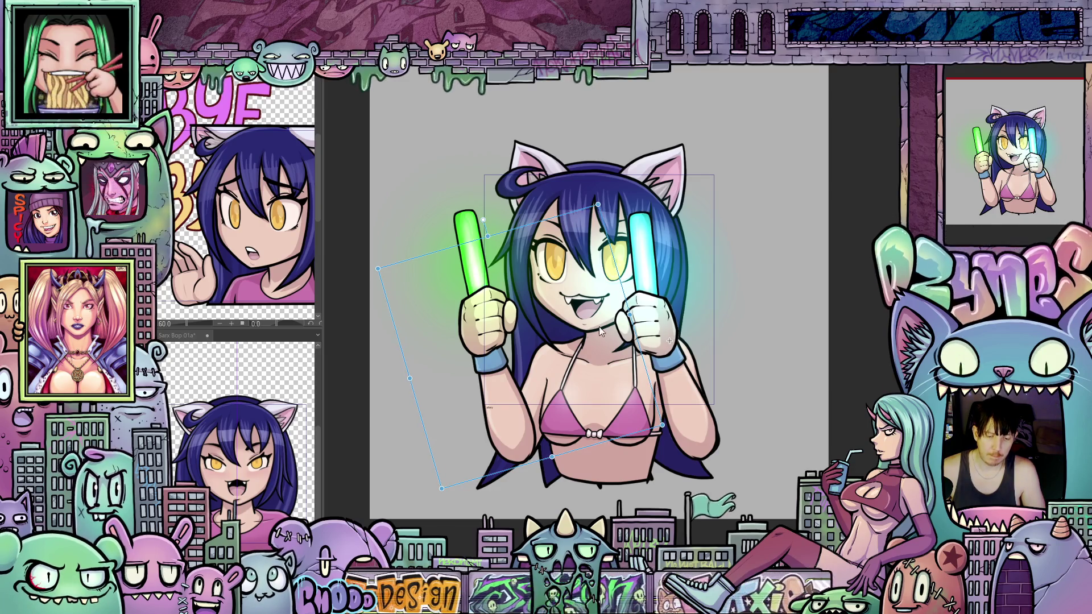
pyautogui.moveTo(401, 362); pyautogui.dragTo(433, 414)
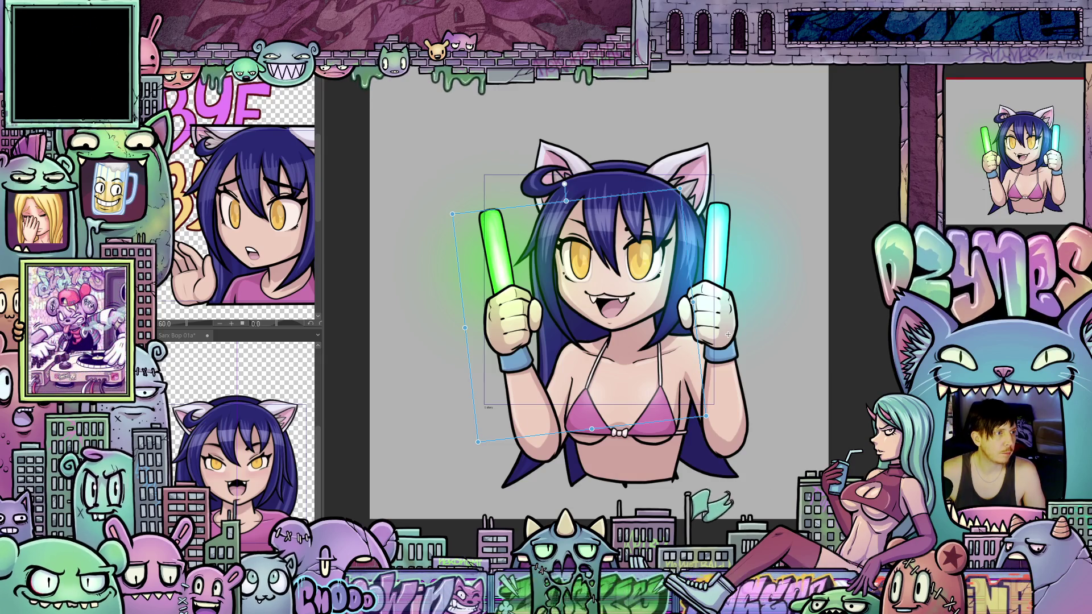
# Step: Try tilting and nudging the cyan glow-stick arm inward, then undo the last rotation
pyautogui.hotkey('ctrl', 'z')
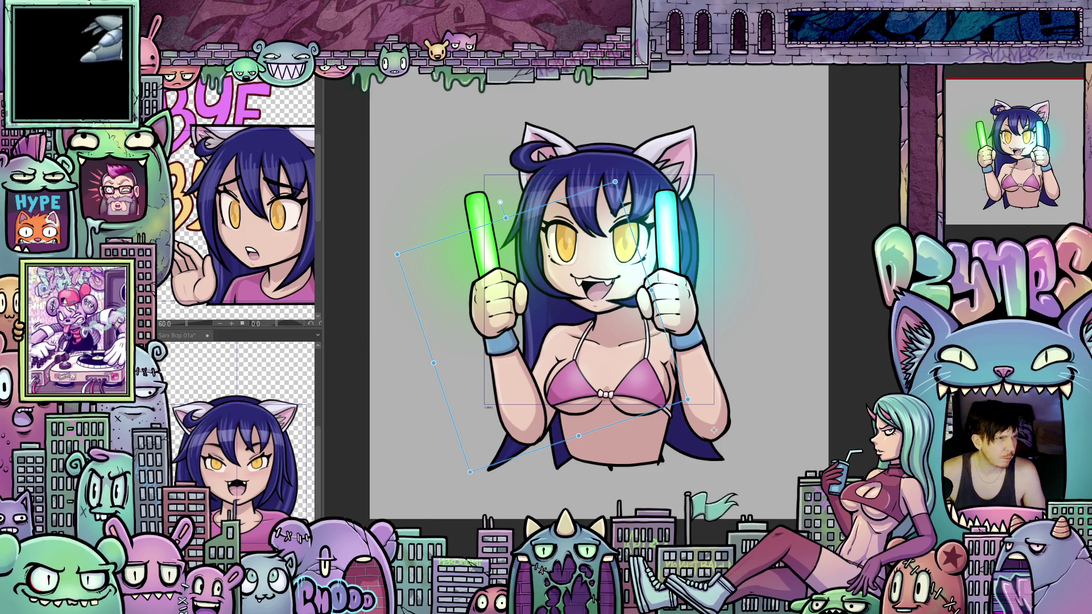
pyautogui.hotkey('ctrl', 'z')
pyautogui.moveTo(714, 430); pyautogui.dragTo(715, 429)
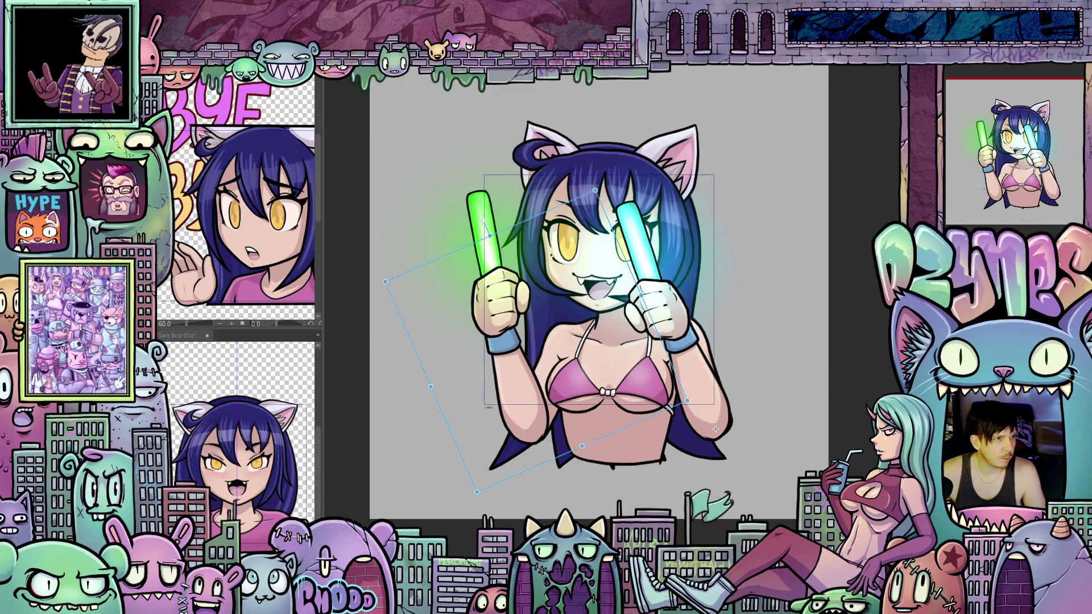
pyautogui.hotkey('ctrl', 'z')
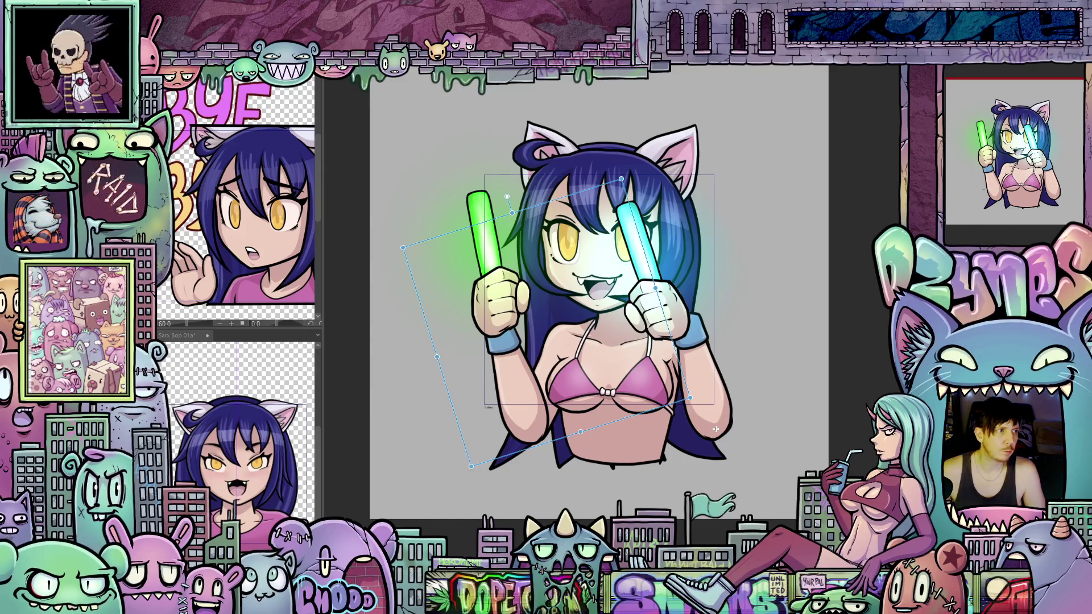
# Step: Step forward three frames and play the bop animation as a preview
pyautogui.press('Right')
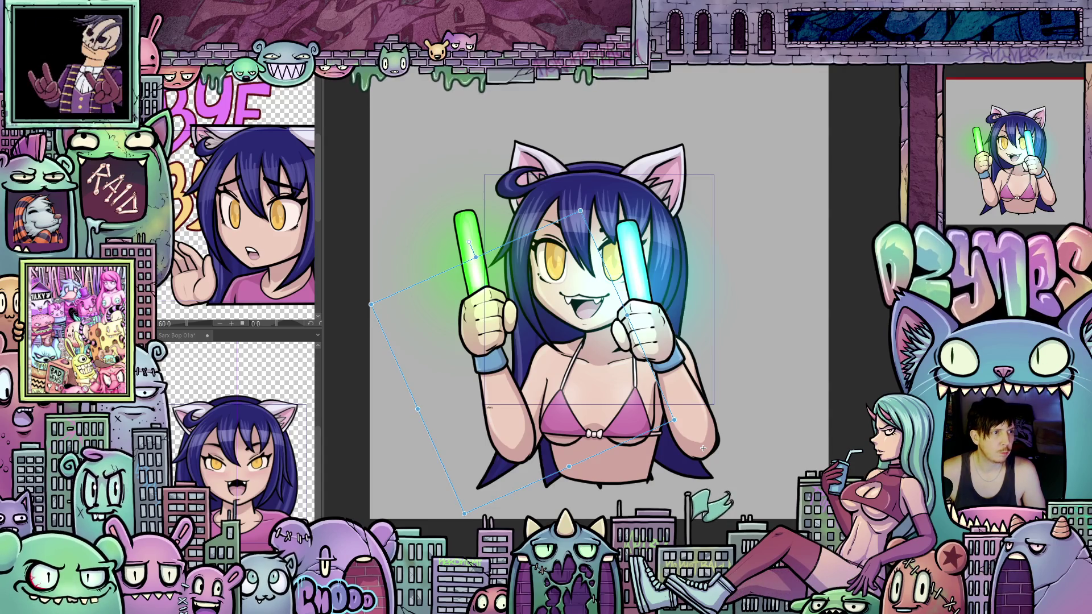
pyautogui.press('Right')
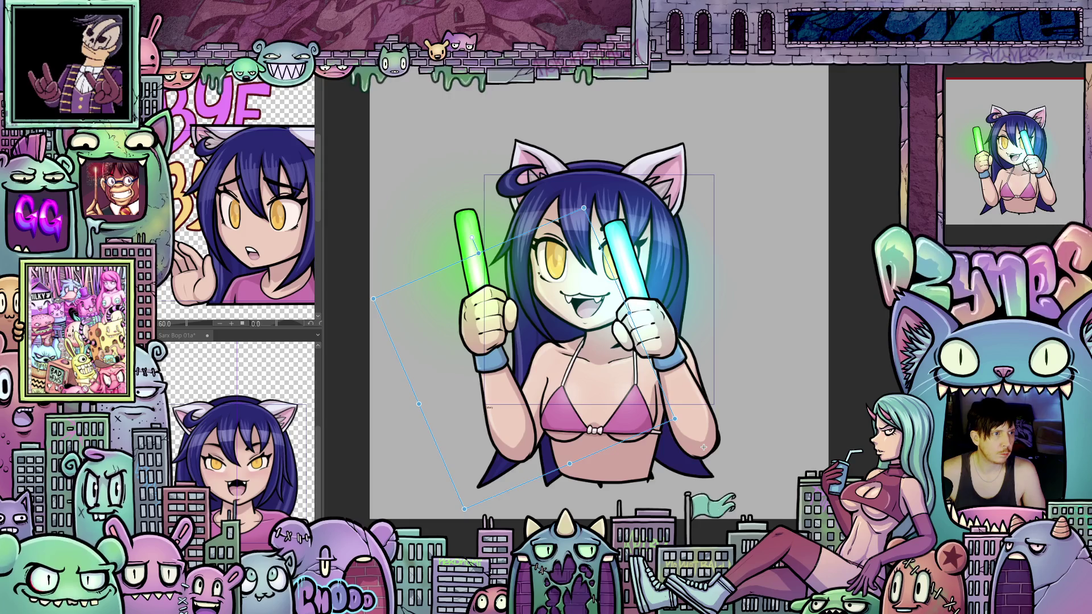
pyautogui.press('Right')
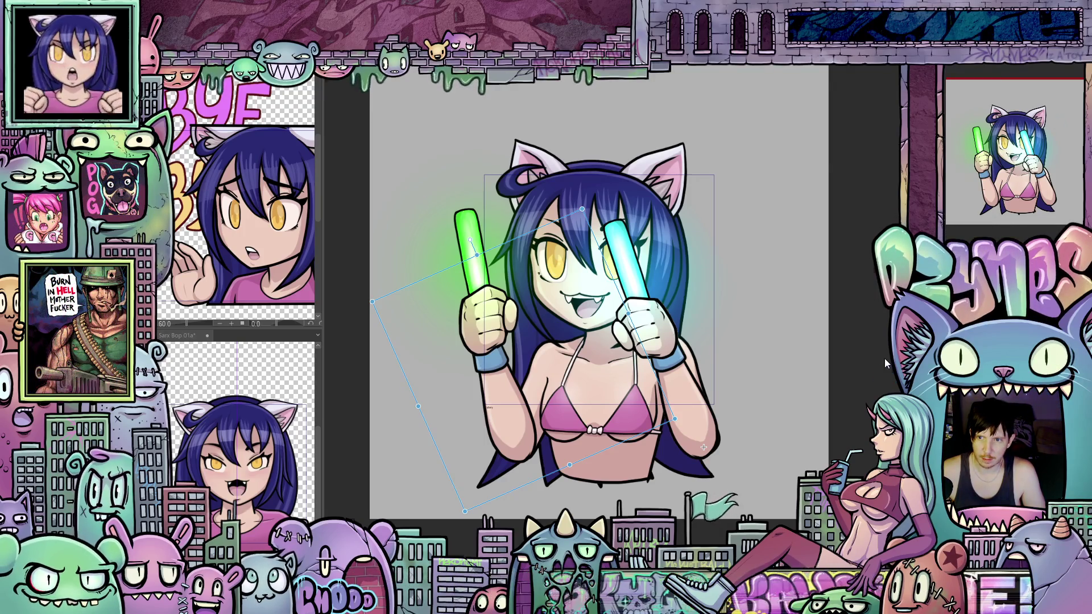
pyautogui.press('space')
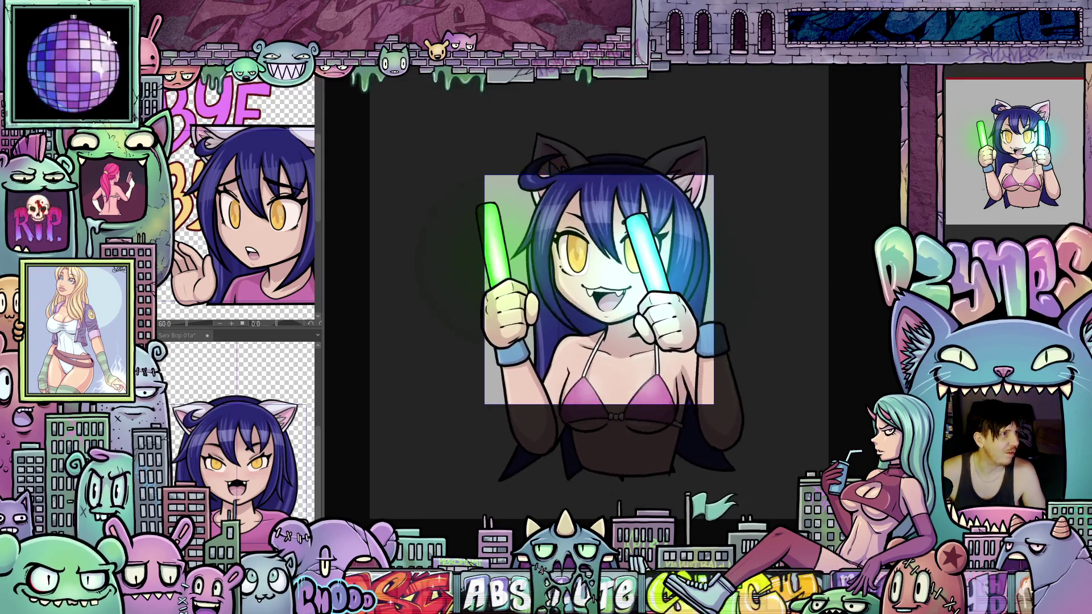
# Step: Stop the bop preview and return to editing the current frame
pyautogui.click(704, 445)
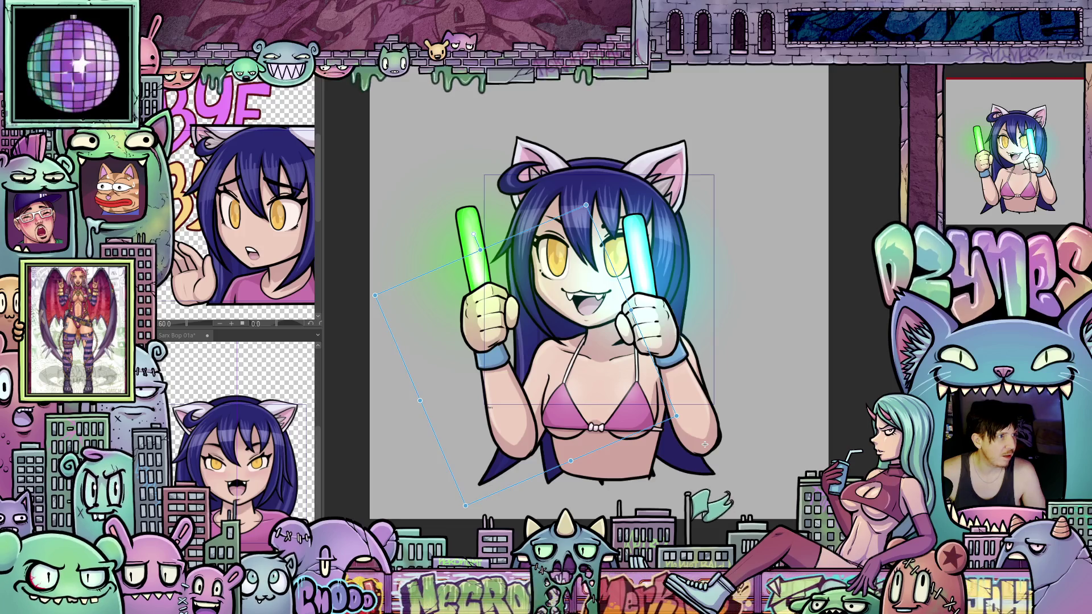
# Step: Rotate and raise the glow-stick arm, then undo and redo to compare tilts
pyautogui.moveTo(704, 444); pyautogui.dragTo(689, 320)
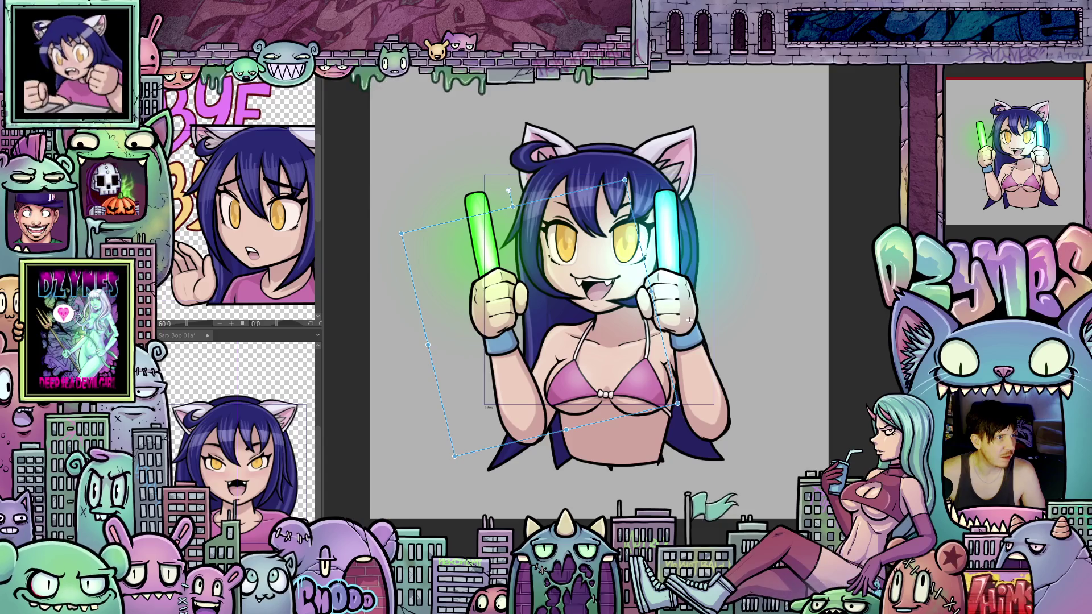
pyautogui.moveTo(689, 321); pyautogui.dragTo(684, 323)
pyautogui.hotkey('ctrl', 'z')
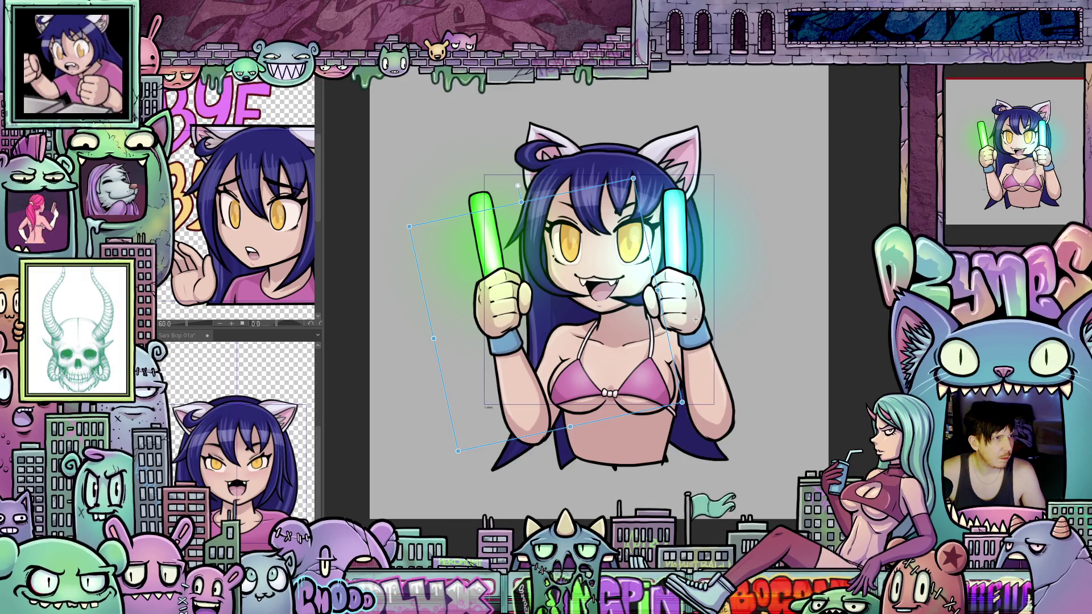
pyautogui.hotkey('ctrl', 'z')
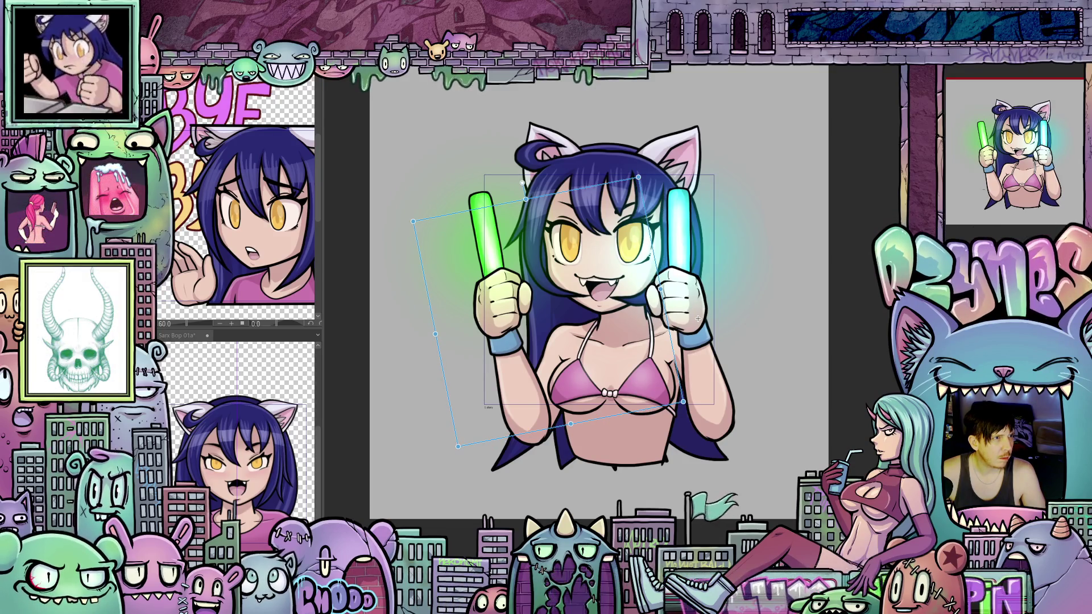
pyautogui.hotkey('ctrl', 'z')
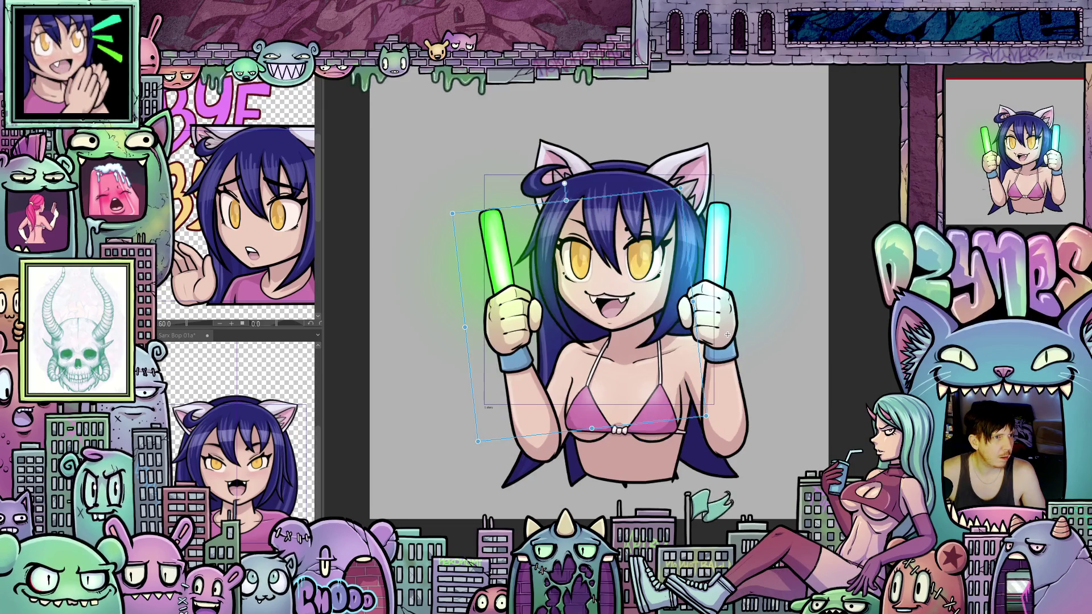
pyautogui.hotkey('ctrl', 'z')
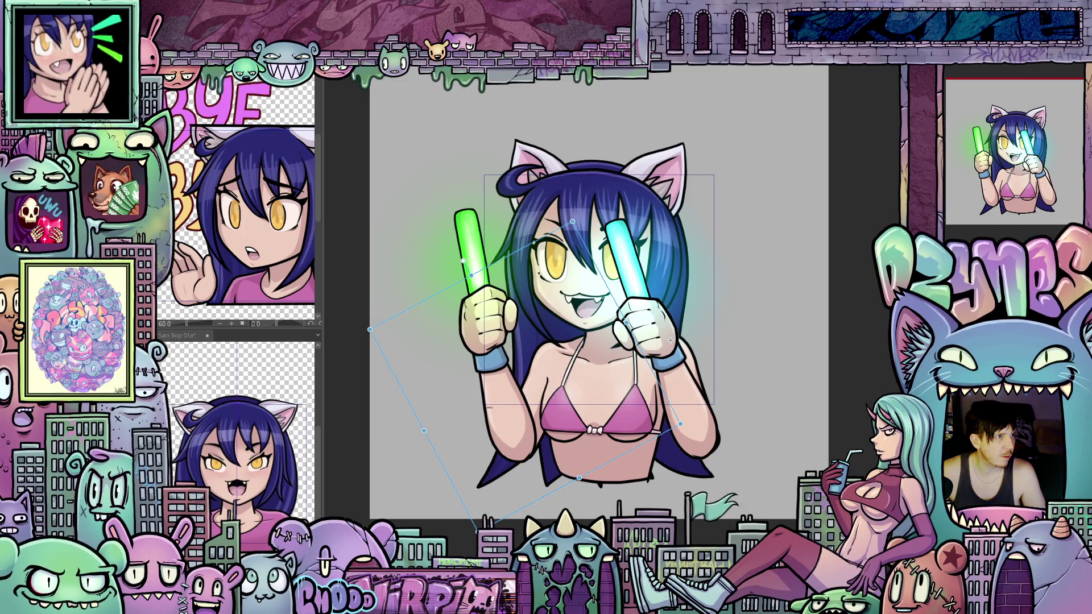
# Step: Keep the less-tilted arm, nudge the body slightly up, and preview the animation
pyautogui.hotkey('ctrl', 'z')
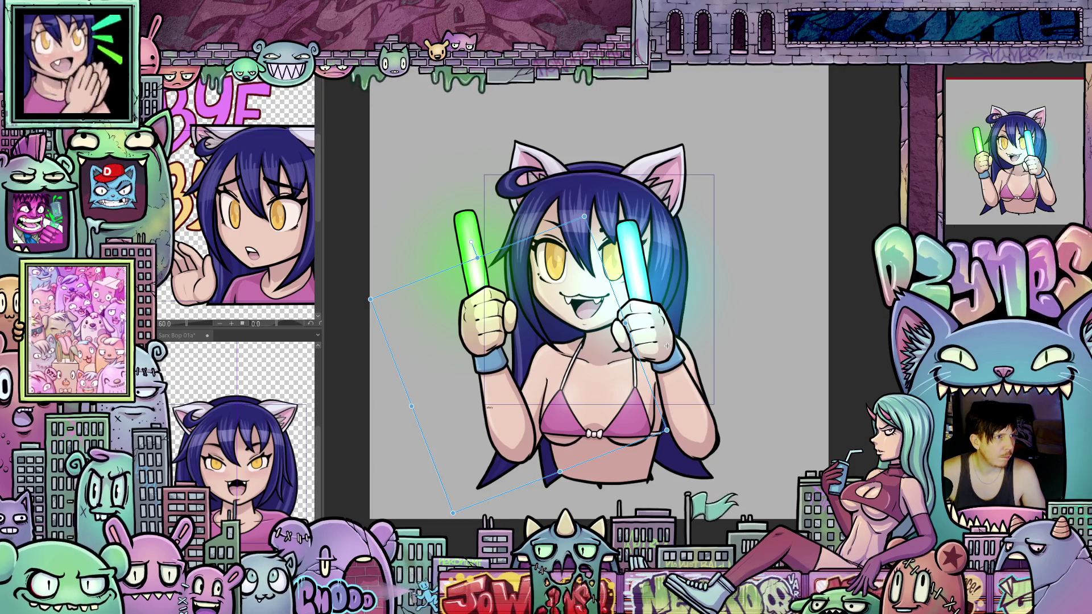
pyautogui.hotkey('ctrl', 'z')
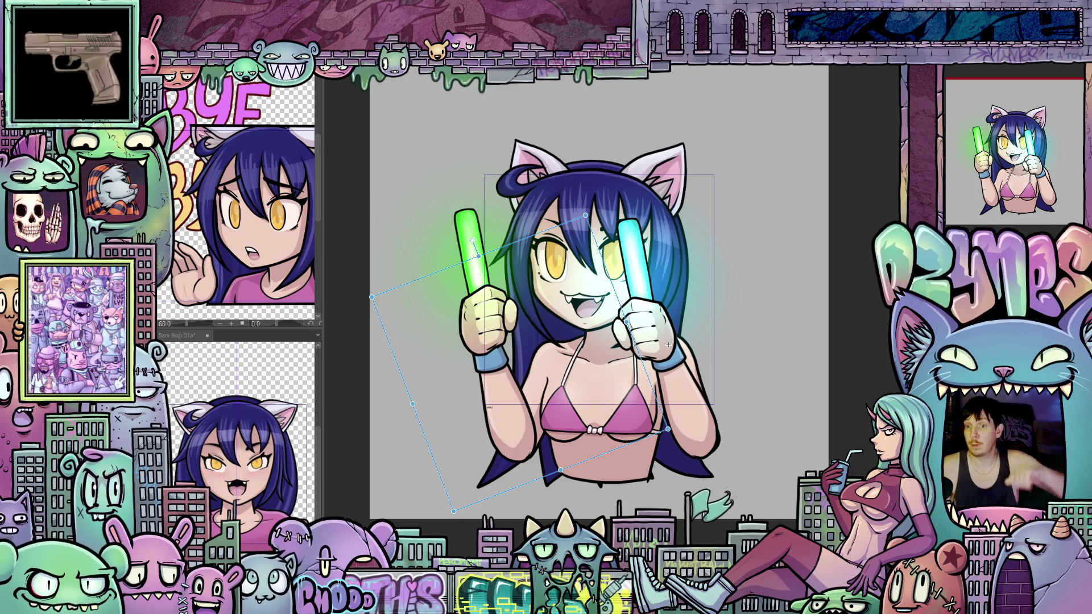
pyautogui.press('space')
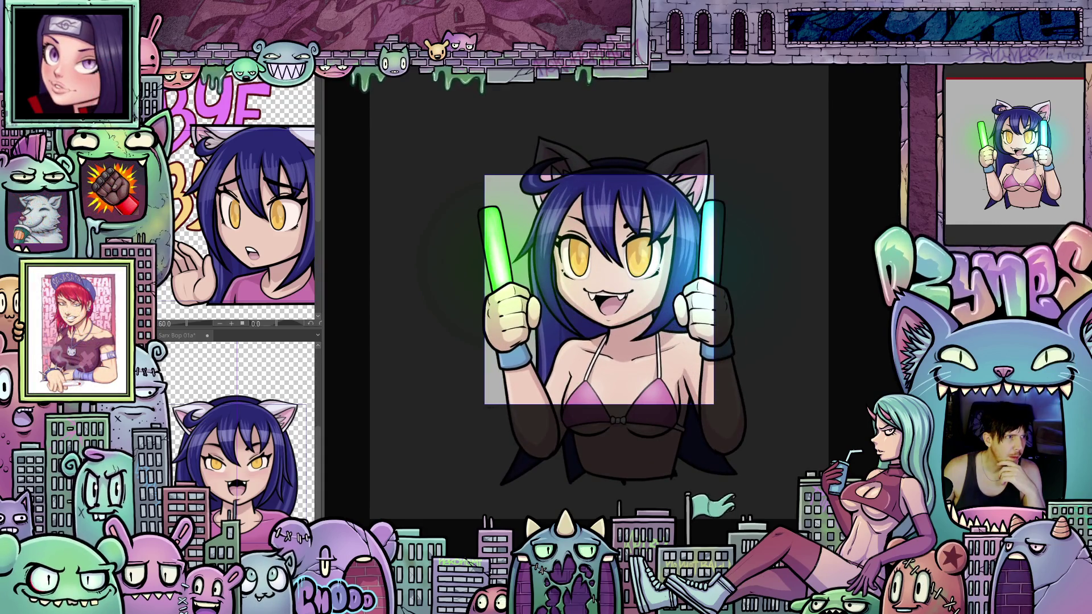
# Step: Stop the bop playback on a single frame to work on the cyan glow-stick hand
pyautogui.press('space')
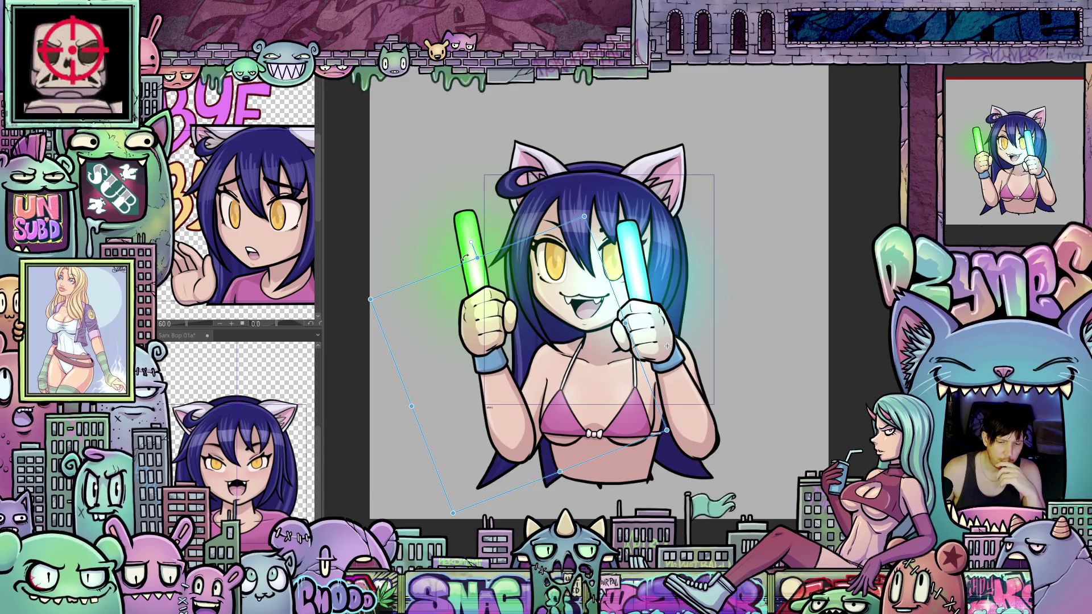
# Step: Rotate the cyan glow-stick hand until the stick slants diagonally across her face
pyautogui.moveTo(465, 257)
pyautogui.mouseDown()
pyautogui.moveTo(458, 362)
pyautogui.moveTo(459, 324)
pyautogui.mouseUp()
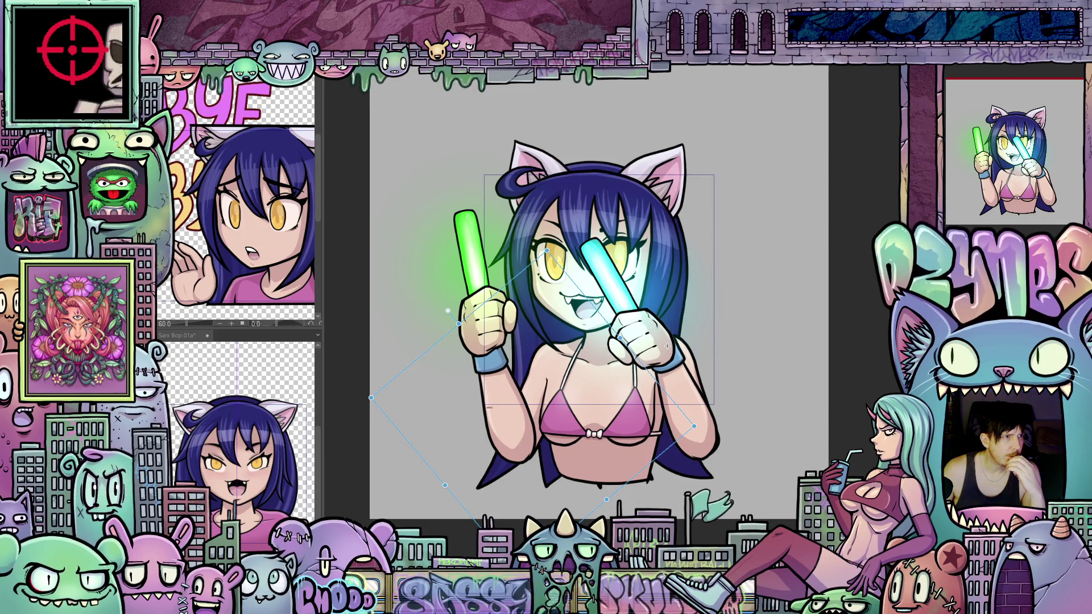
pyautogui.moveTo(667, 346); pyautogui.dragTo(670, 340)
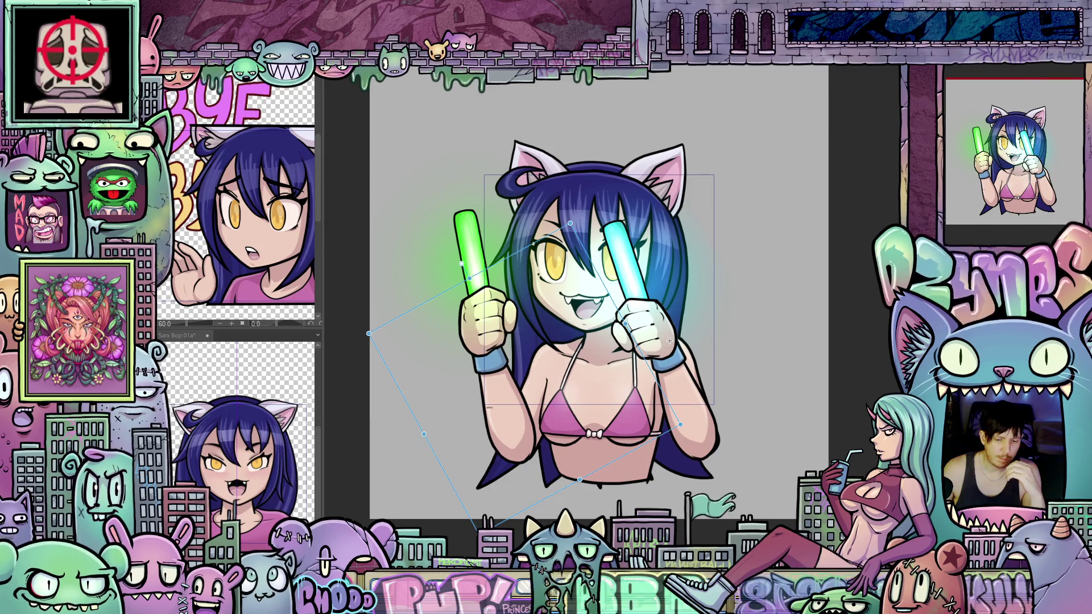
pyautogui.moveTo(483, 263); pyautogui.dragTo(474, 291)
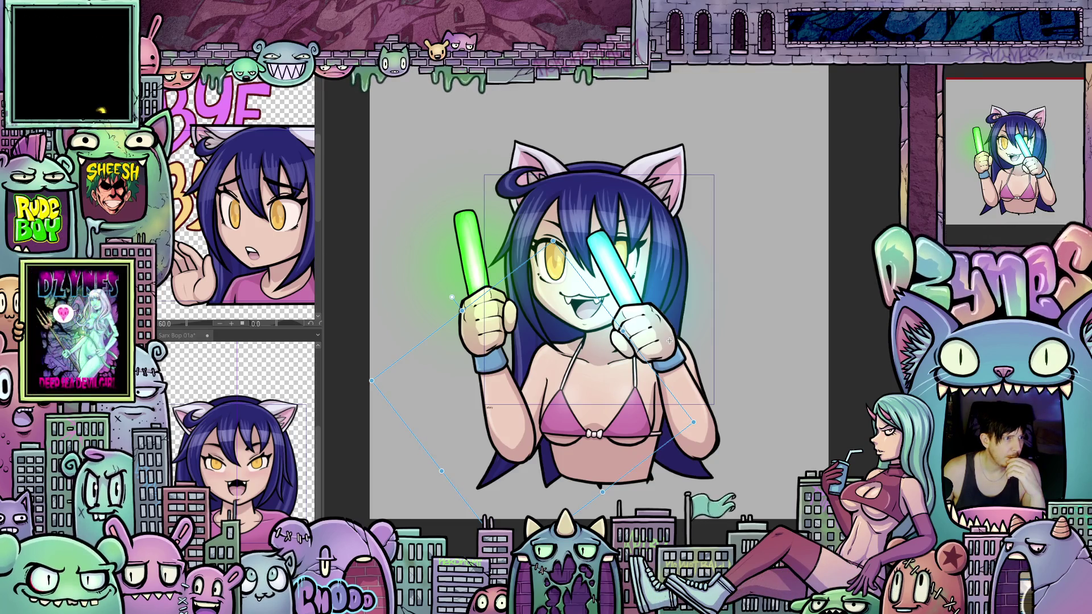
pyautogui.moveTo(452, 296); pyautogui.dragTo(448, 311)
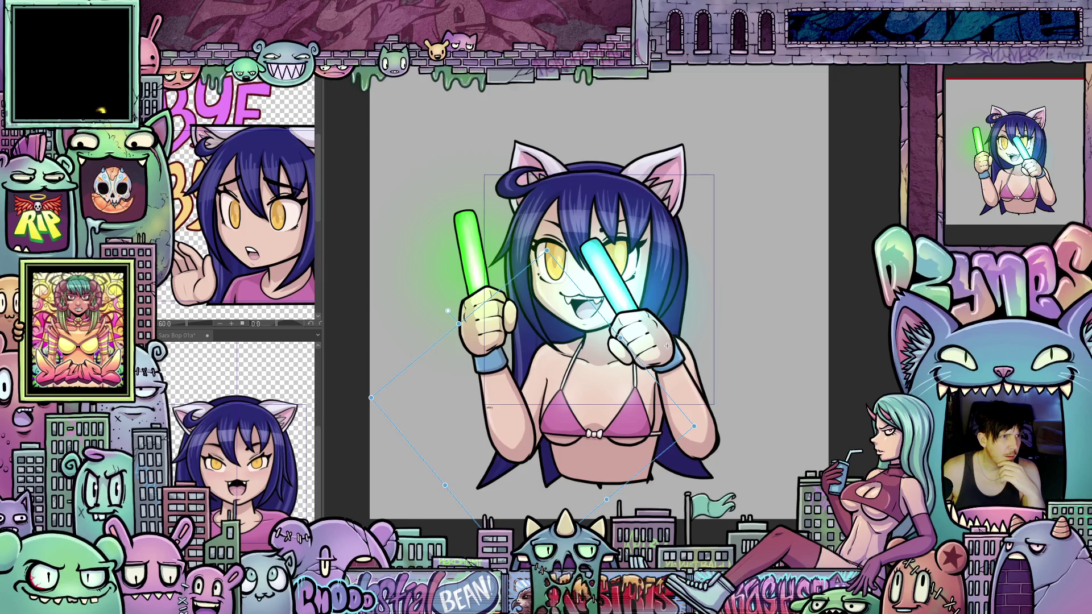
pyautogui.moveTo(449, 311)
pyautogui.mouseDown()
pyautogui.moveTo(472, 240)
pyautogui.moveTo(450, 306)
pyautogui.mouseUp()
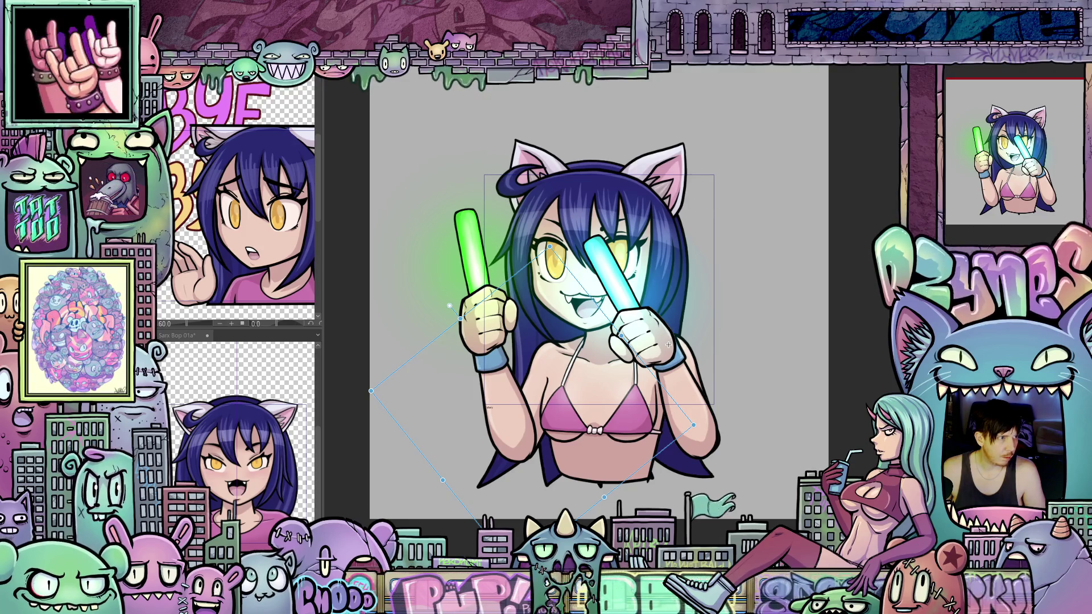
# Step: Rotate the cyan glow stick toward vertical and commit, leaving the green stick unchanged
pyautogui.moveTo(668, 345); pyautogui.dragTo(703, 449)
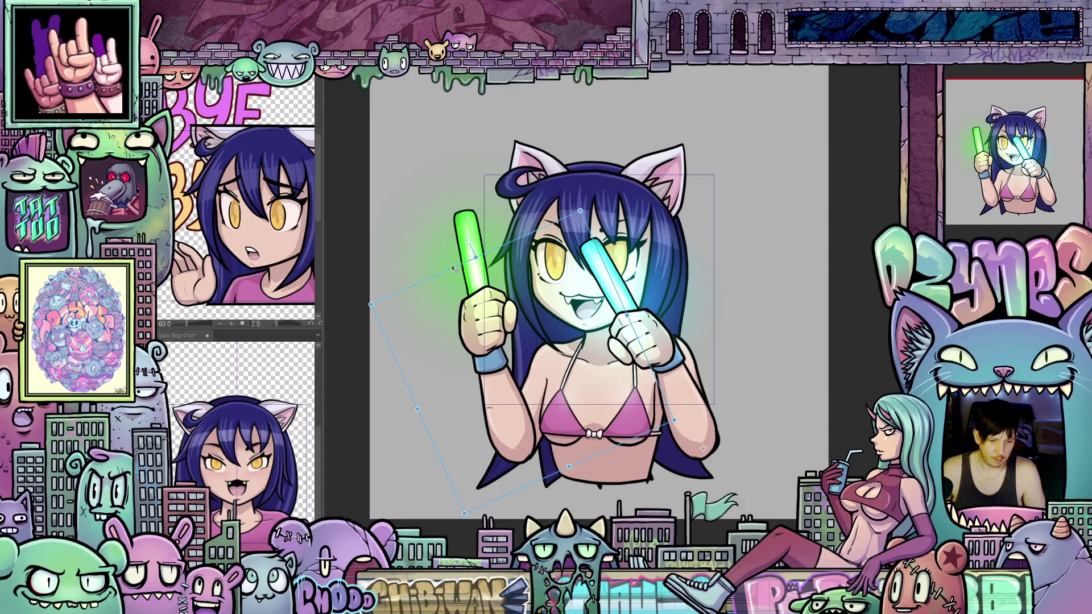
pyautogui.moveTo(455, 270)
pyautogui.mouseDown()
pyautogui.moveTo(411, 288)
pyautogui.moveTo(453, 277)
pyautogui.mouseUp()
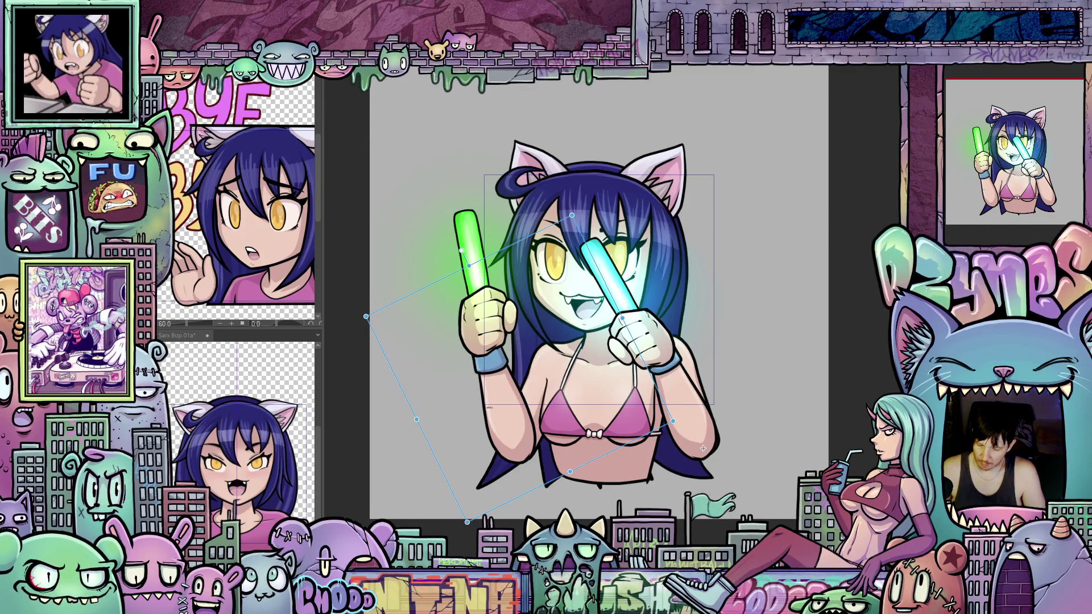
pyautogui.press('Return')
pyautogui.hotkey('ctrl', 't')
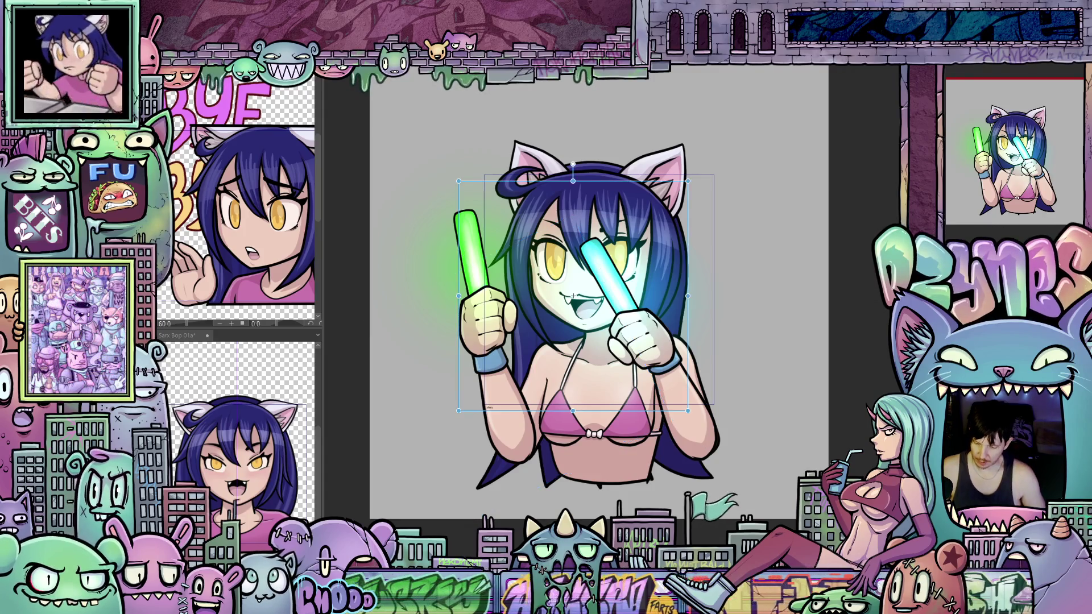
pyautogui.press('Return')
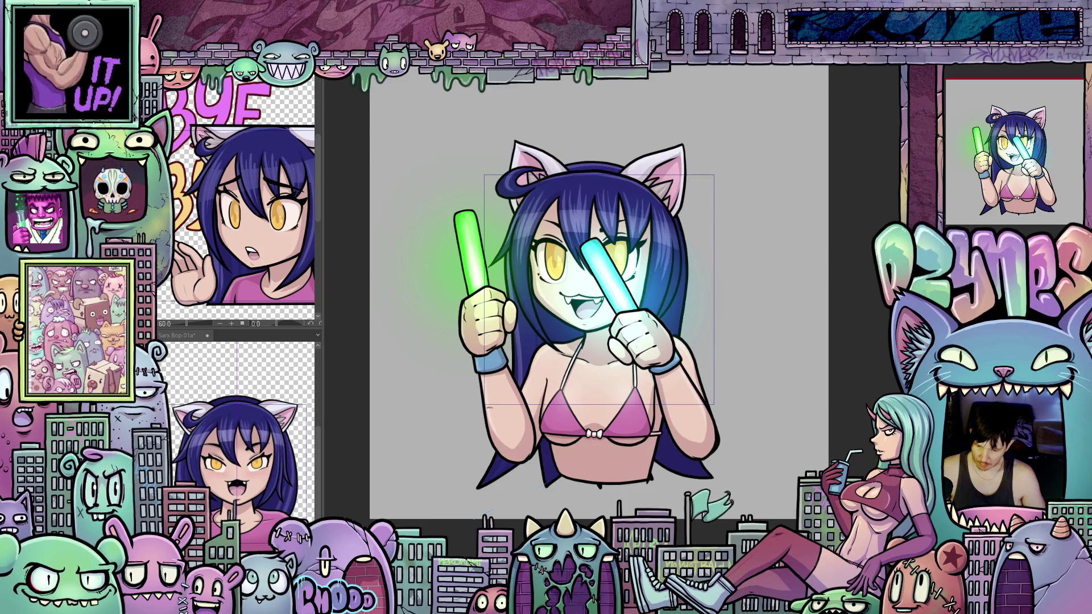
# Step: Tilt the cyan glow stick about 10° counter-clockwise and commit the adjustment
pyautogui.hotkey('ctrl', 't')
pyautogui.moveTo(438, 293); pyautogui.dragTo(418, 311)
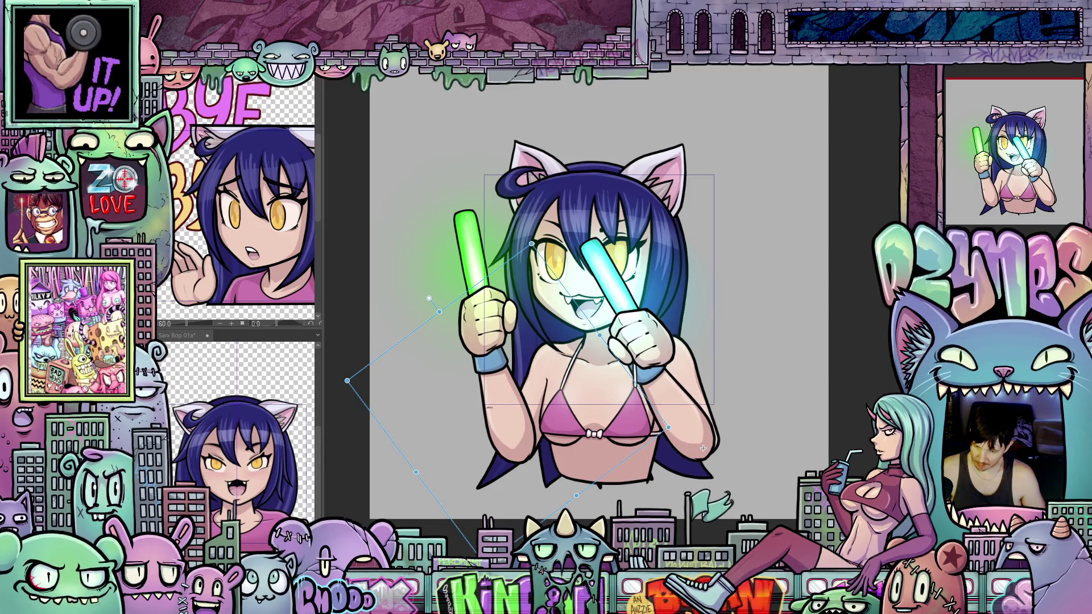
pyautogui.press('Return')
pyautogui.hotkey('ctrl', 't')
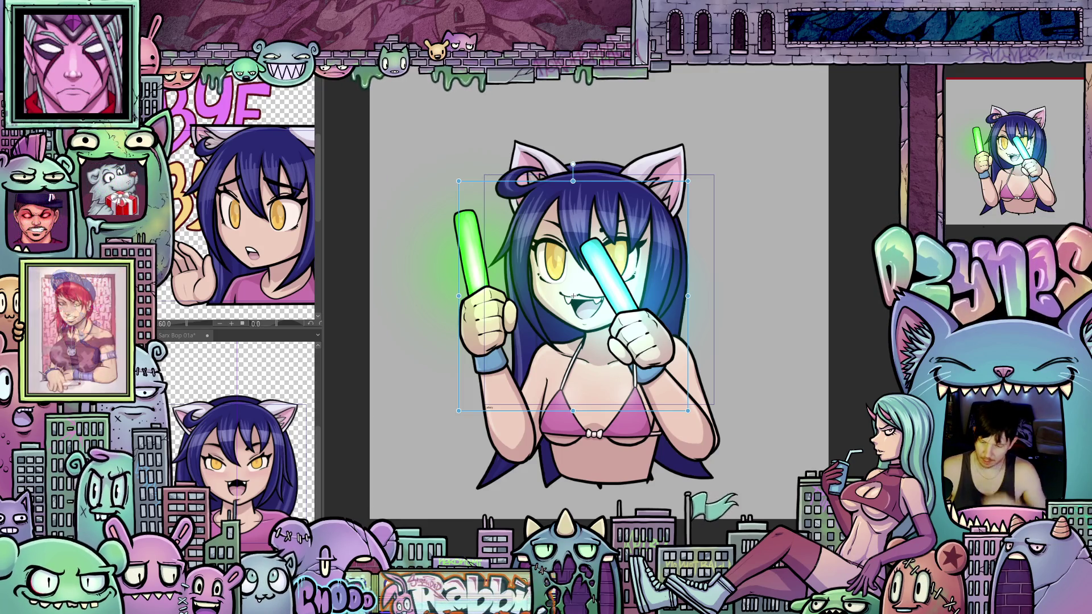
# Step: Commit the figure transform and rotate the right arm with the cyan stick about 40° counter-clockwise
pyautogui.press('Return')
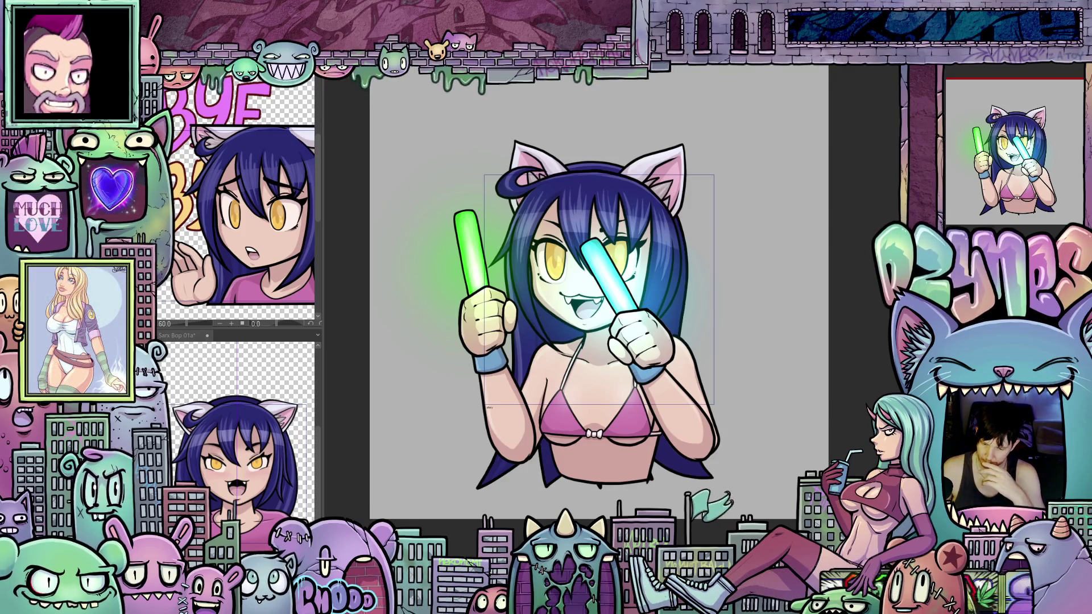
pyautogui.hotkey('ctrl', 't')
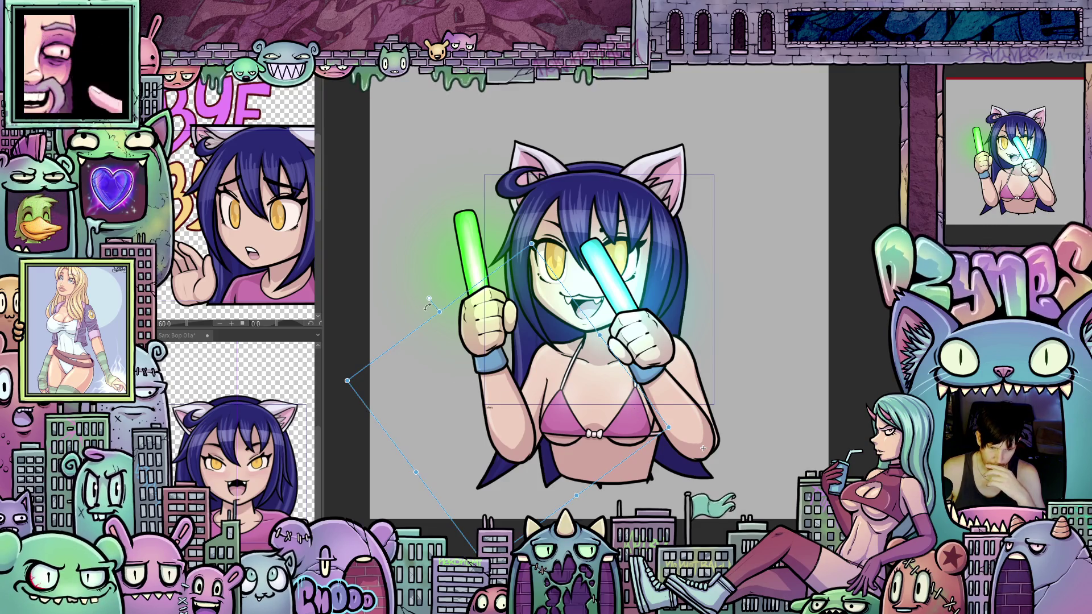
pyautogui.moveTo(427, 307); pyautogui.dragTo(396, 342)
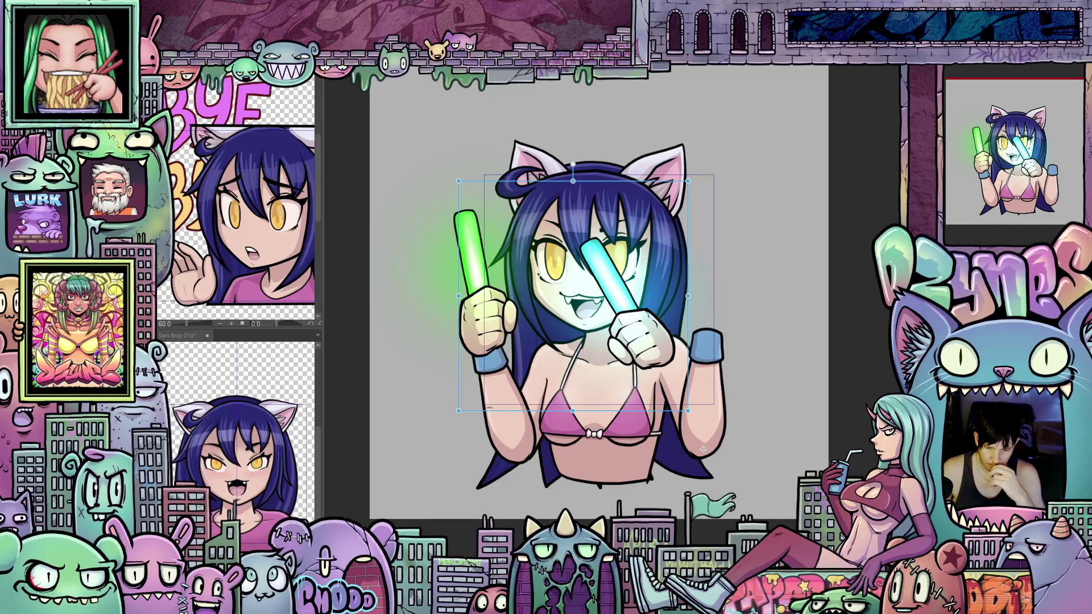
pyautogui.moveTo(454, 232)
pyautogui.mouseDown()
pyautogui.moveTo(376, 342)
pyautogui.moveTo(333, 470)
pyautogui.mouseUp()
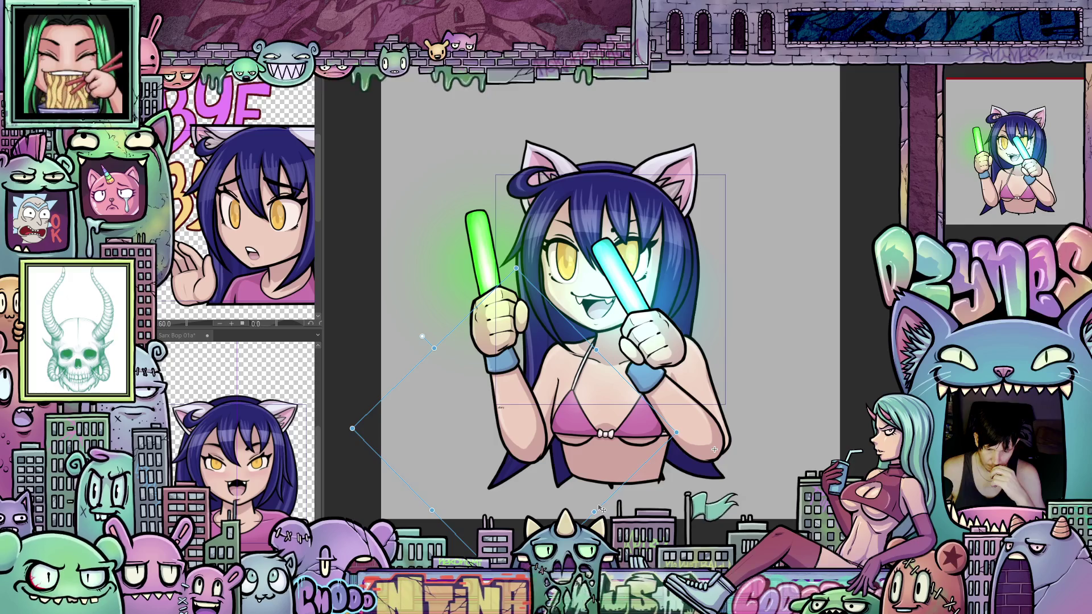
# Step: Nudge the rotated right arm and cyan glow stick a few pixels up and right
pyautogui.moveTo(601, 508); pyautogui.dragTo(607, 506)
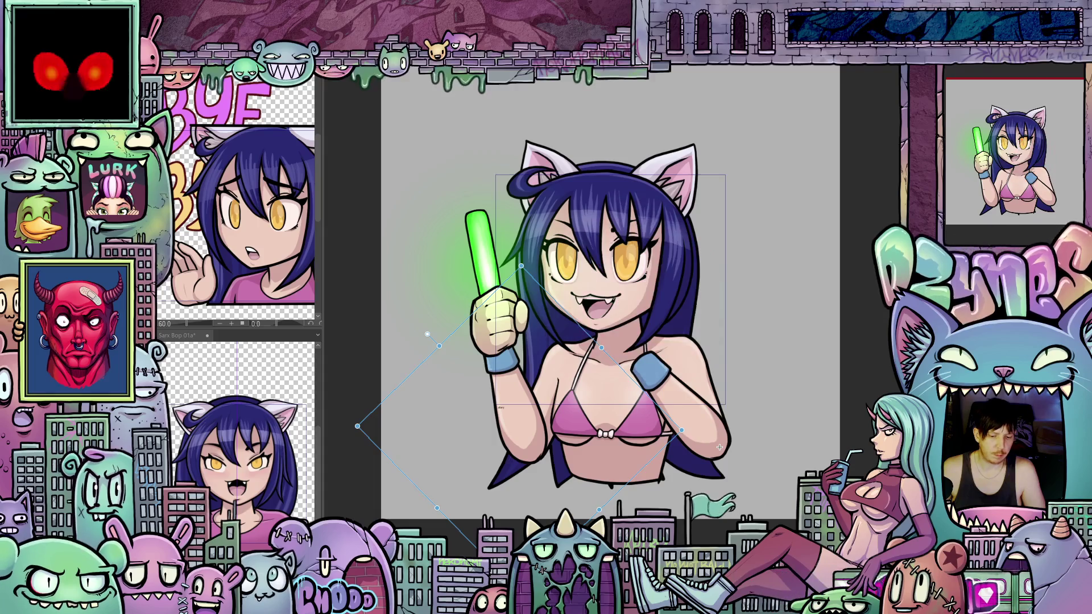
# Step: Hide the cyan glow-stick hand, then shift and rotate the arm artwork to settle its pose
pyautogui.hotkey('ctrl', 'z')
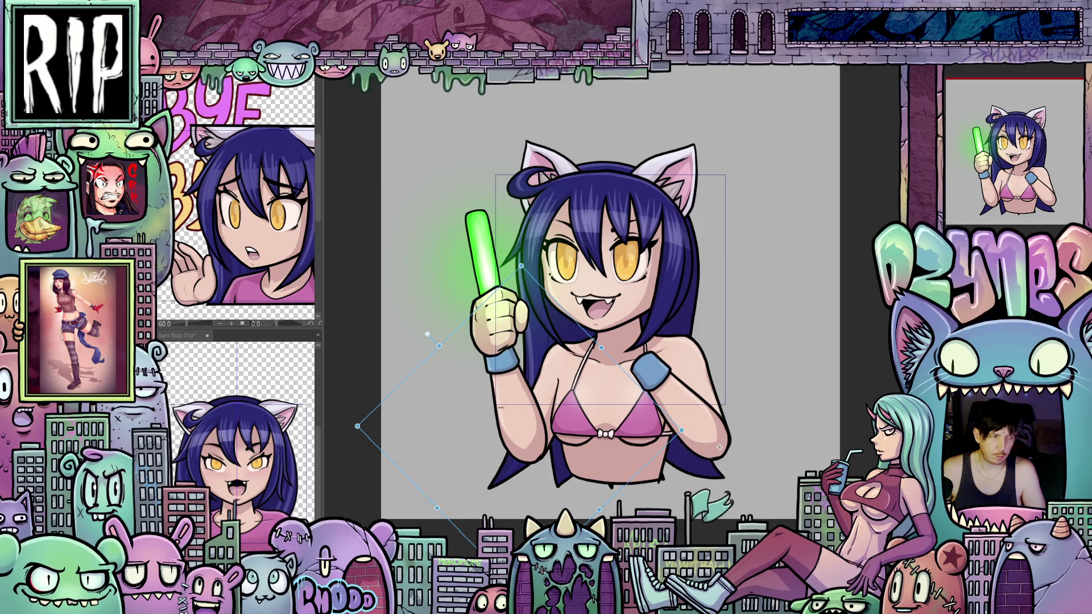
pyautogui.moveTo(719, 448); pyautogui.dragTo(731, 427)
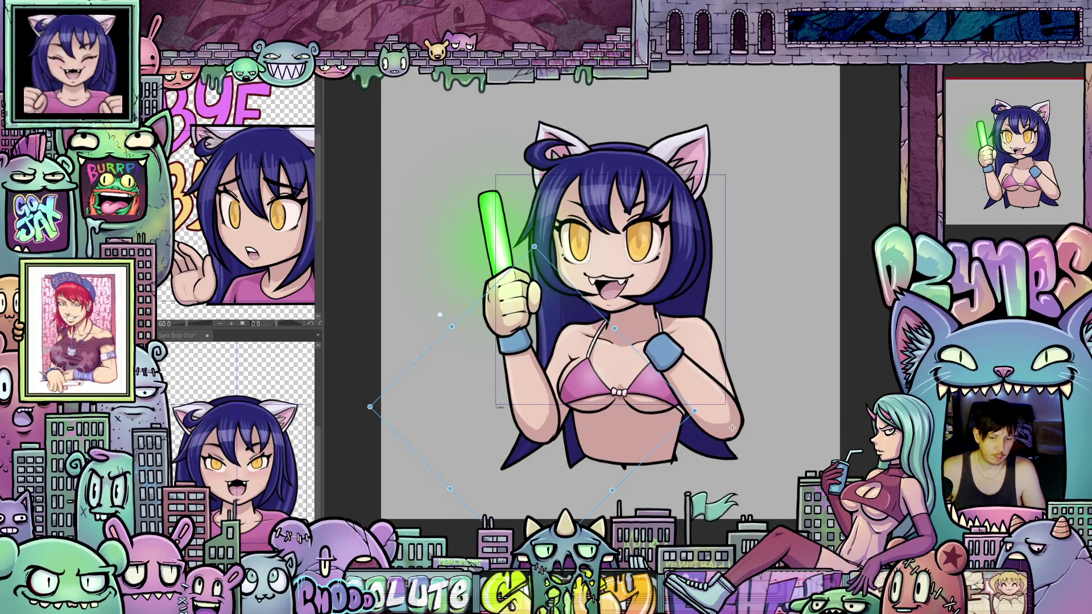
pyautogui.moveTo(470, 316); pyautogui.dragTo(495, 239)
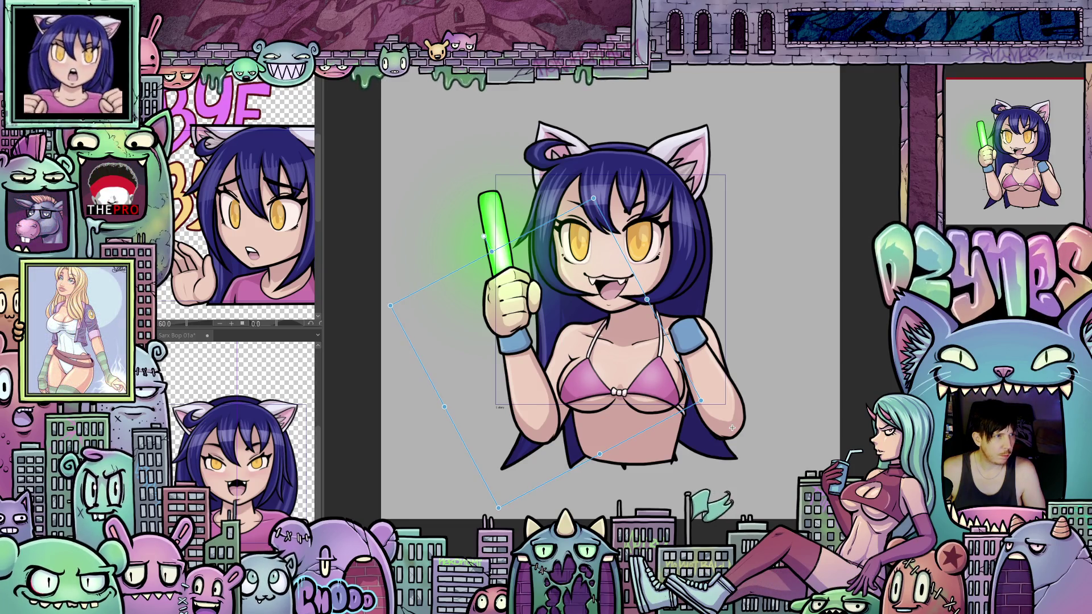
pyautogui.moveTo(732, 427); pyautogui.dragTo(745, 447)
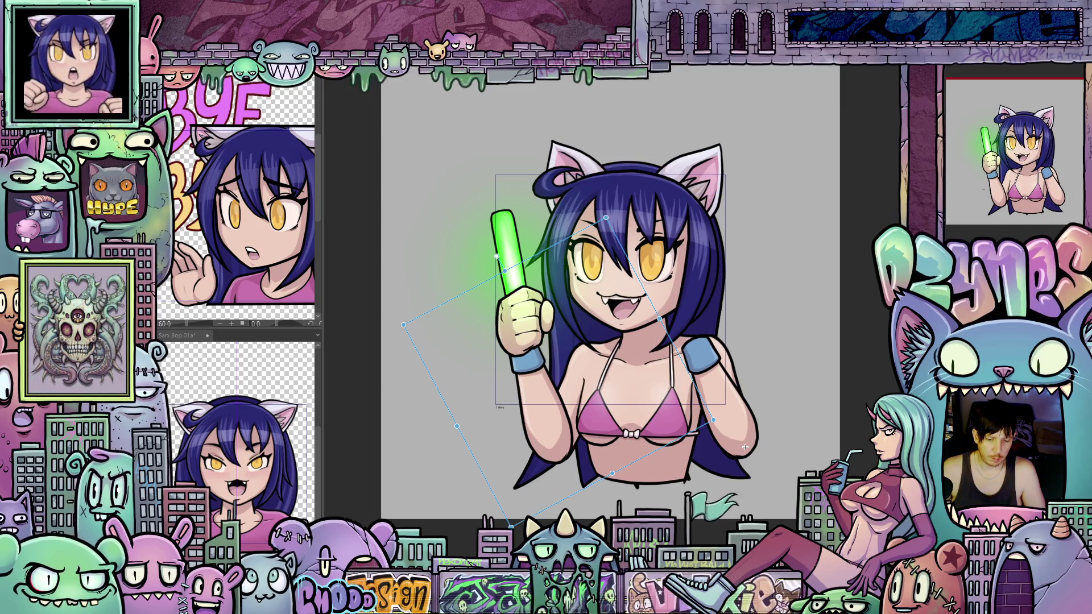
pyautogui.moveTo(745, 447); pyautogui.dragTo(745, 447)
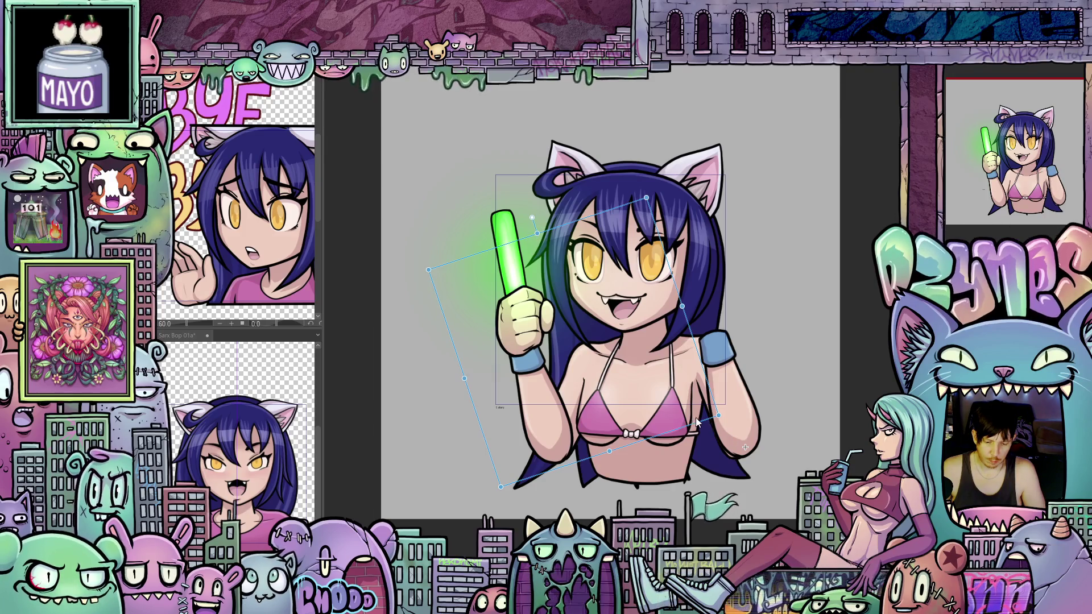
pyautogui.moveTo(702, 418); pyautogui.dragTo(699, 420)
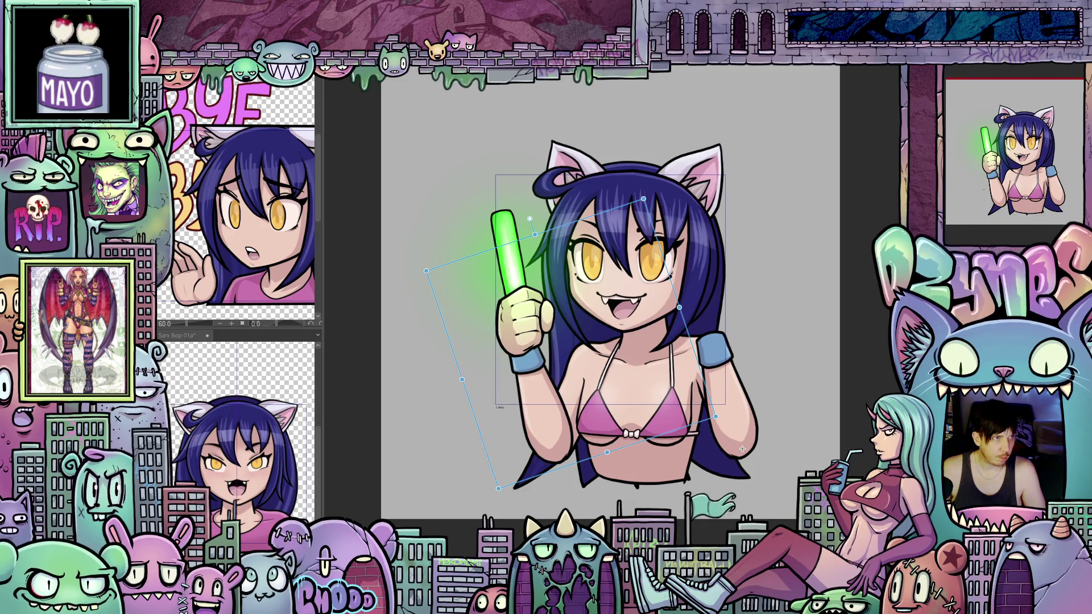
pyautogui.moveTo(742, 448)
pyautogui.mouseDown()
pyautogui.moveTo(732, 428)
pyautogui.moveTo(721, 443)
pyautogui.moveTo(736, 432)
pyautogui.moveTo(739, 441)
pyautogui.moveTo(731, 428)
pyautogui.mouseUp()
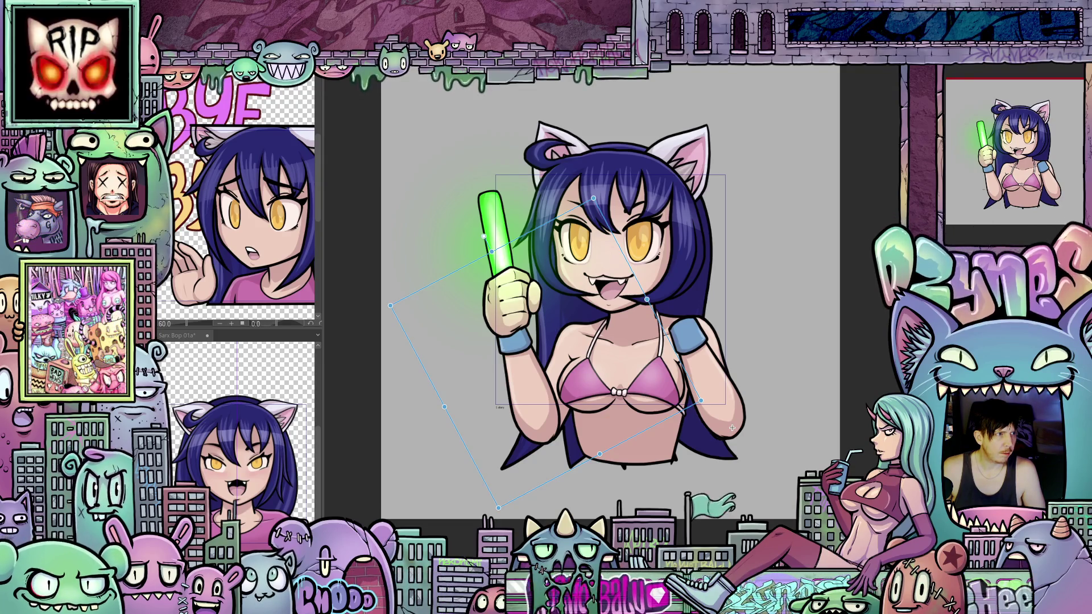
# Step: Step through the following bop frames to review the single green glow-stick poses
pyautogui.press('Right')
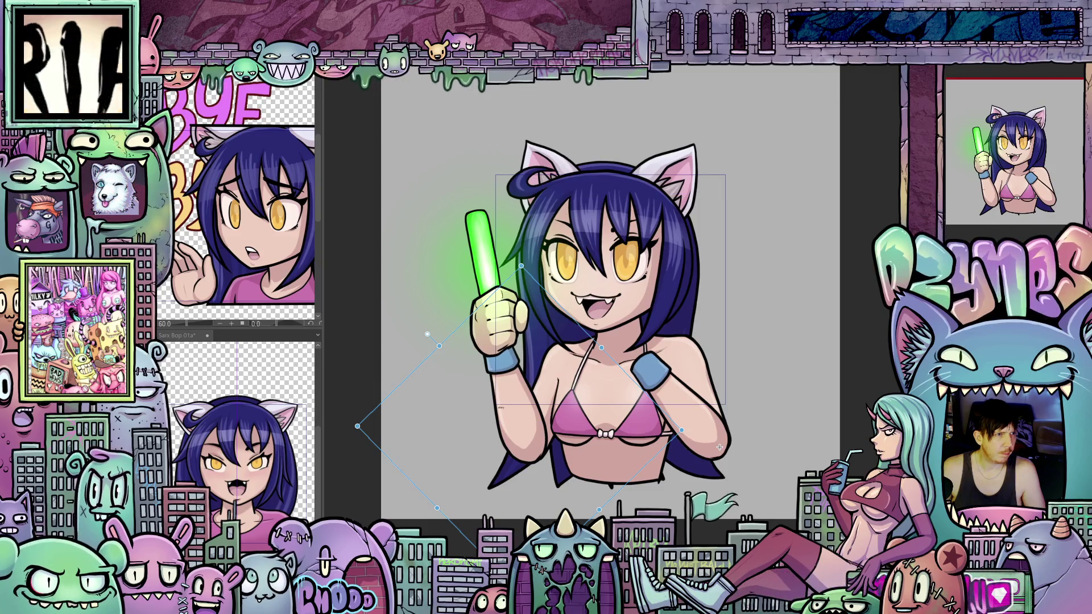
pyautogui.press('Right')
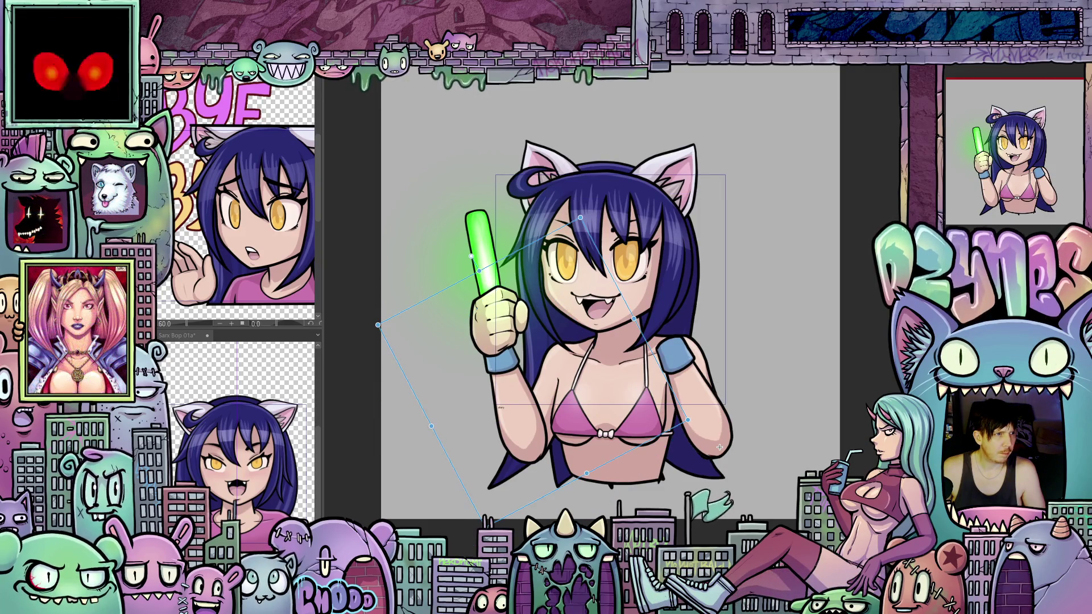
pyautogui.press('Right')
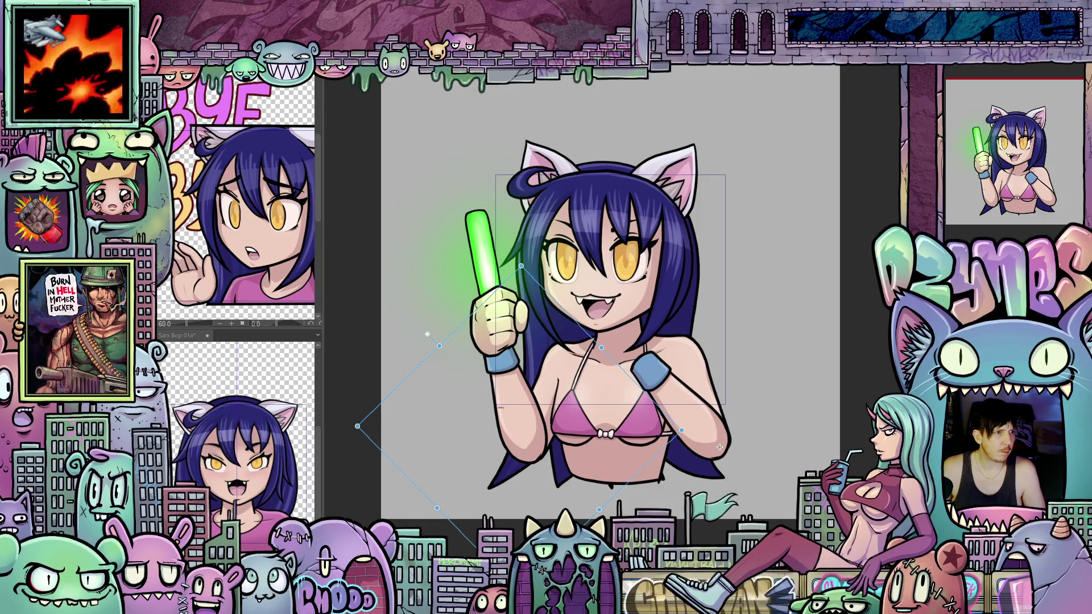
pyautogui.hotkey('ctrl', 'z')
pyautogui.hotkey('ctrl', 'z')
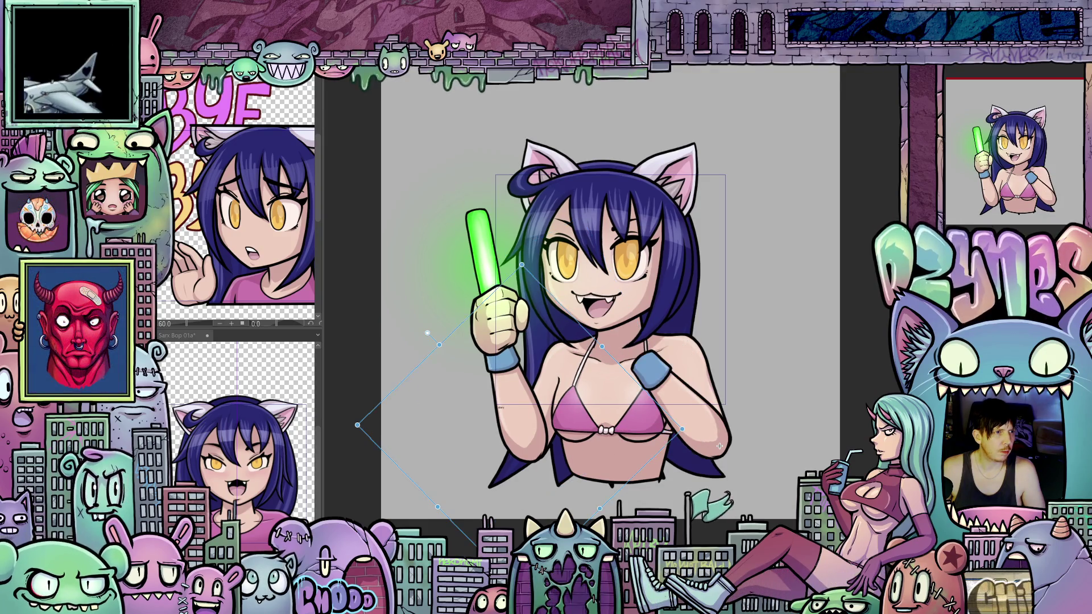
pyautogui.hotkey('ctrl', 'z')
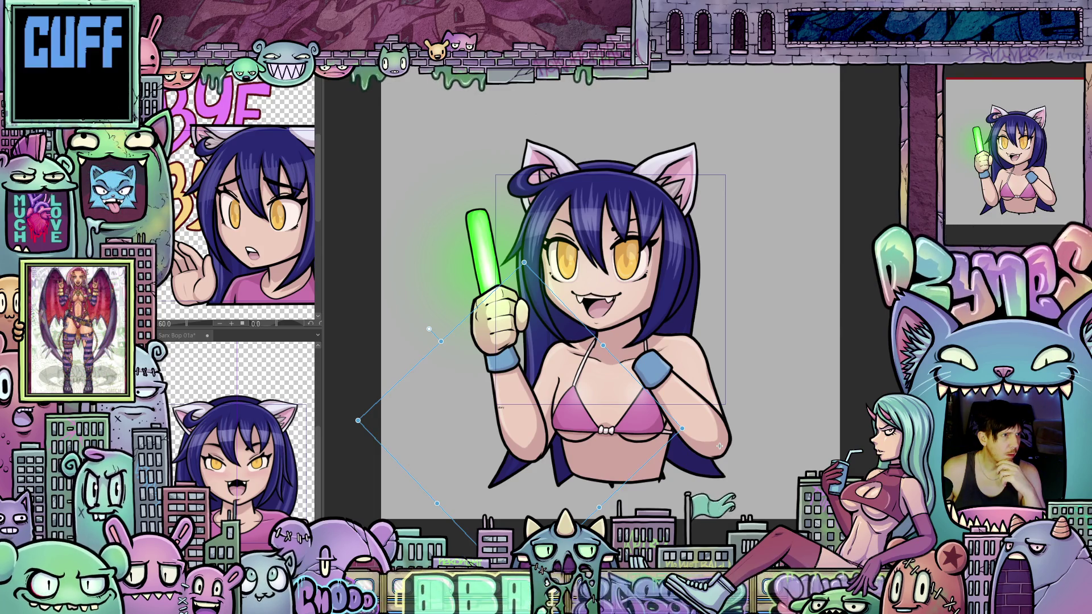
# Step: Return to frame 1 and paste a mirrored copy of the glowstick hand, nudging it left and down
pyautogui.press('Escape')
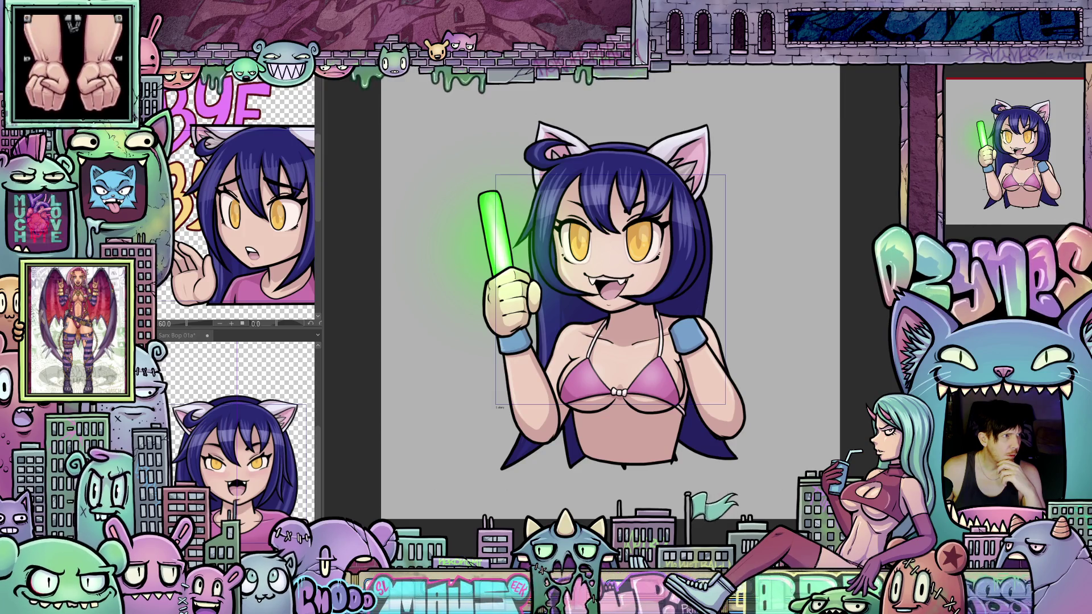
pyautogui.hotkey('ctrl', 'v')
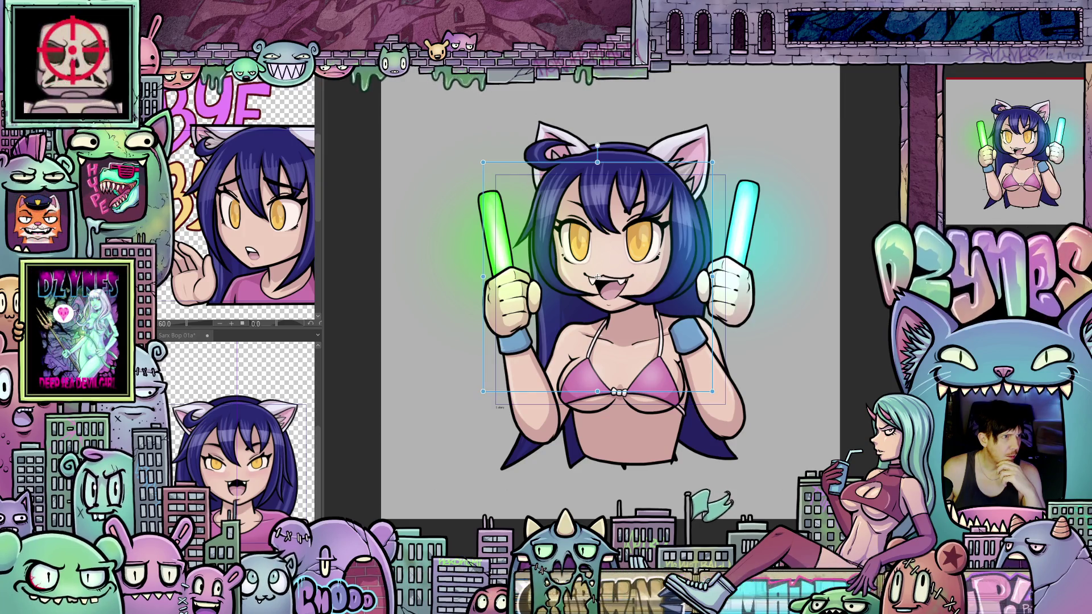
pyautogui.moveTo(597, 277); pyautogui.dragTo(585, 295)
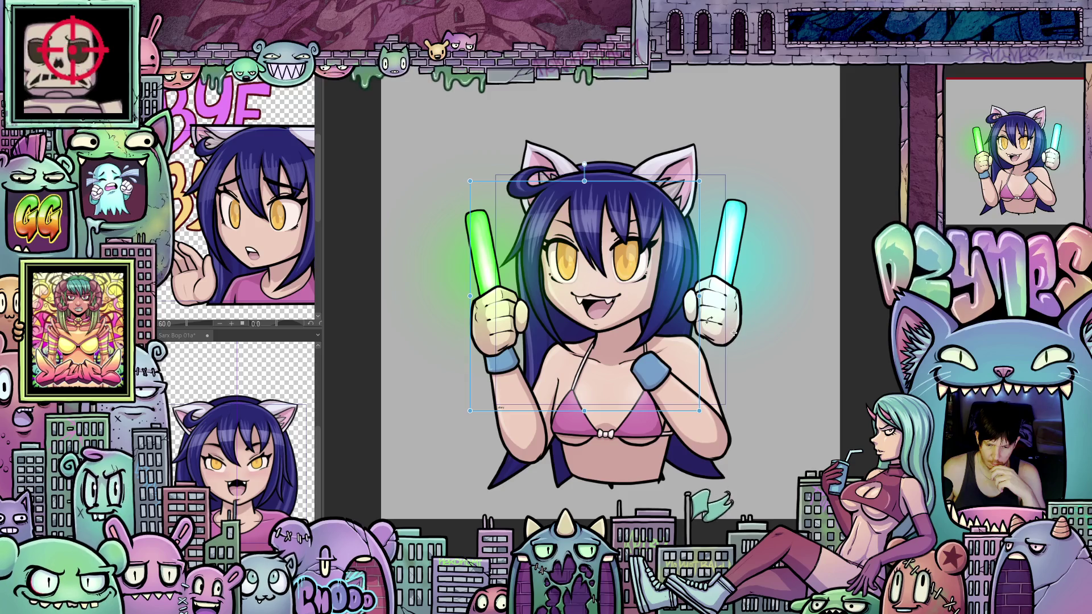
# Step: Move the cyan glowstick hand toward her chest, tilt it counter-clockwise and raise it slightly
pyautogui.moveTo(703, 329)
pyautogui.mouseDown()
pyautogui.moveTo(611, 356)
pyautogui.moveTo(619, 363)
pyautogui.mouseUp()
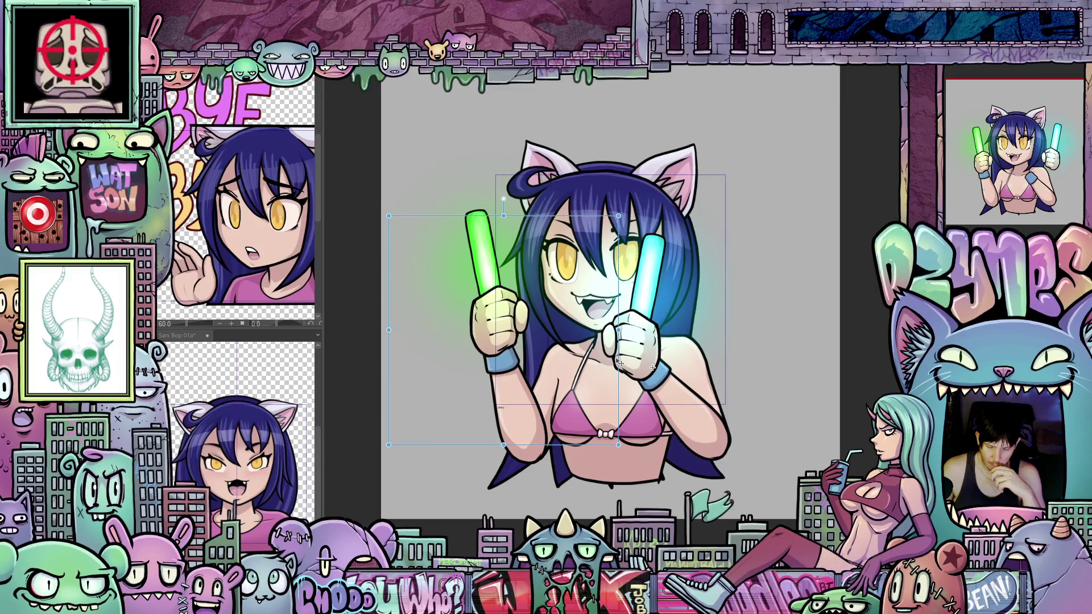
pyautogui.moveTo(623, 305); pyautogui.dragTo(558, 318)
pyautogui.moveTo(632, 401); pyautogui.dragTo(634, 396)
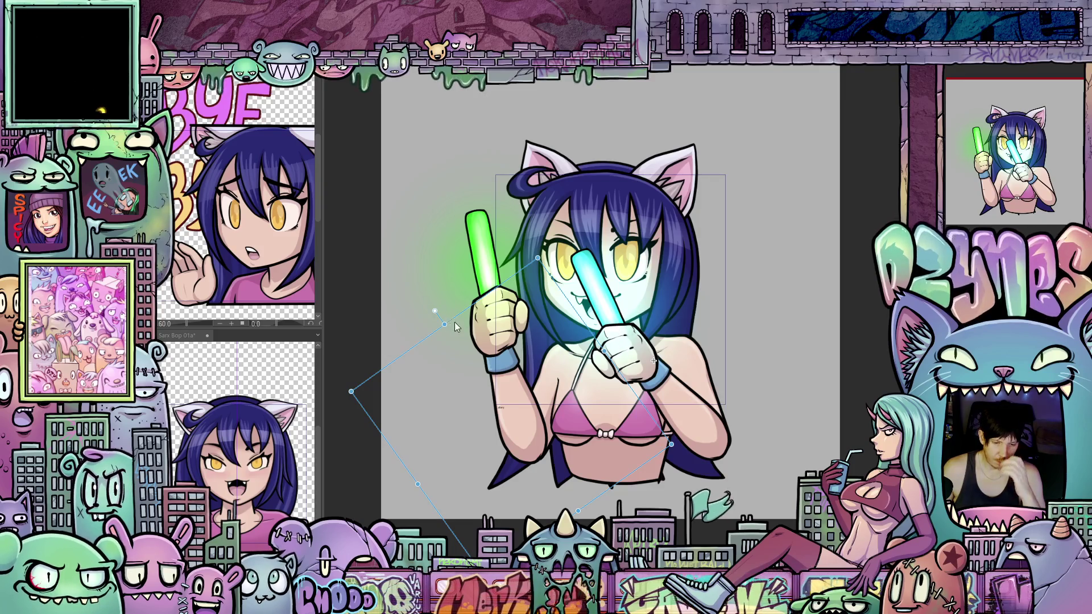
# Step: Rotate the cyan glowstick around her hand and shift it until it stands upright beside her cheek
pyautogui.moveTo(448, 313)
pyautogui.mouseDown()
pyautogui.moveTo(414, 397)
pyautogui.moveTo(413, 387)
pyautogui.mouseUp()
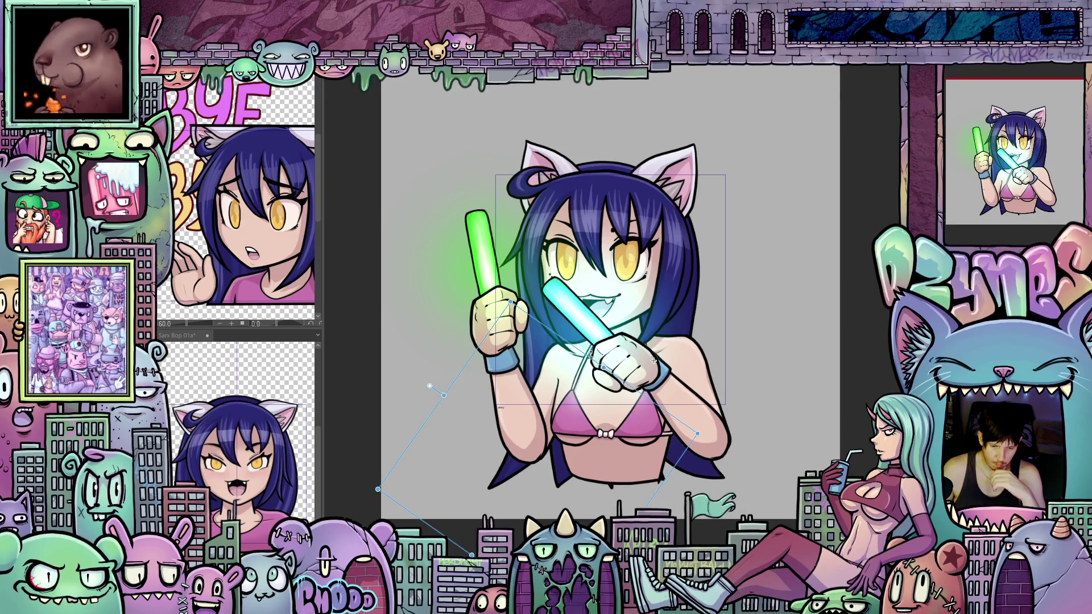
pyautogui.moveTo(654, 361); pyautogui.dragTo(652, 358)
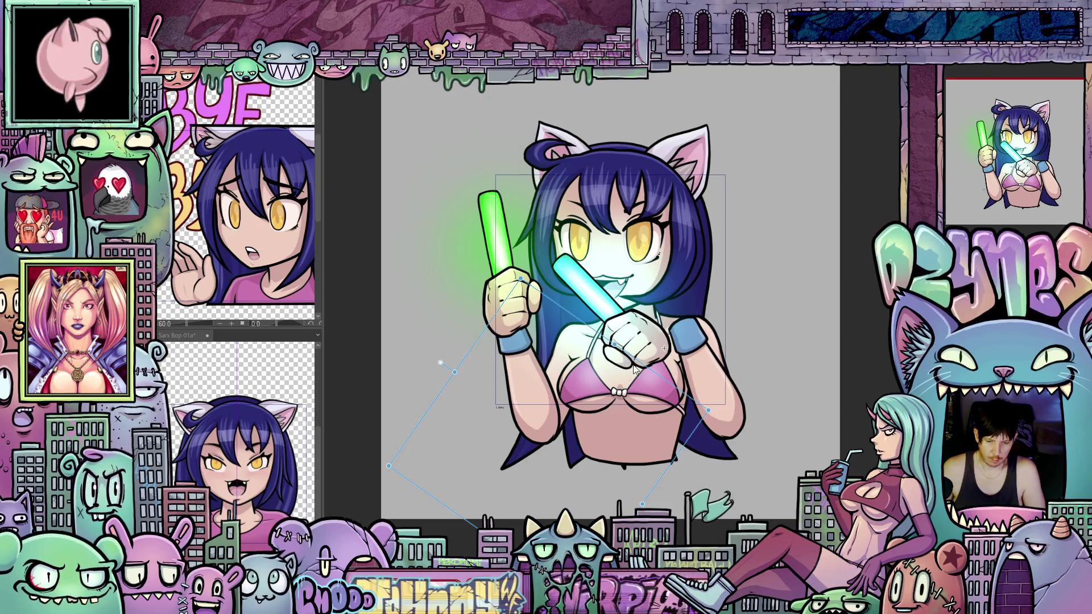
pyautogui.moveTo(645, 368); pyautogui.dragTo(672, 346)
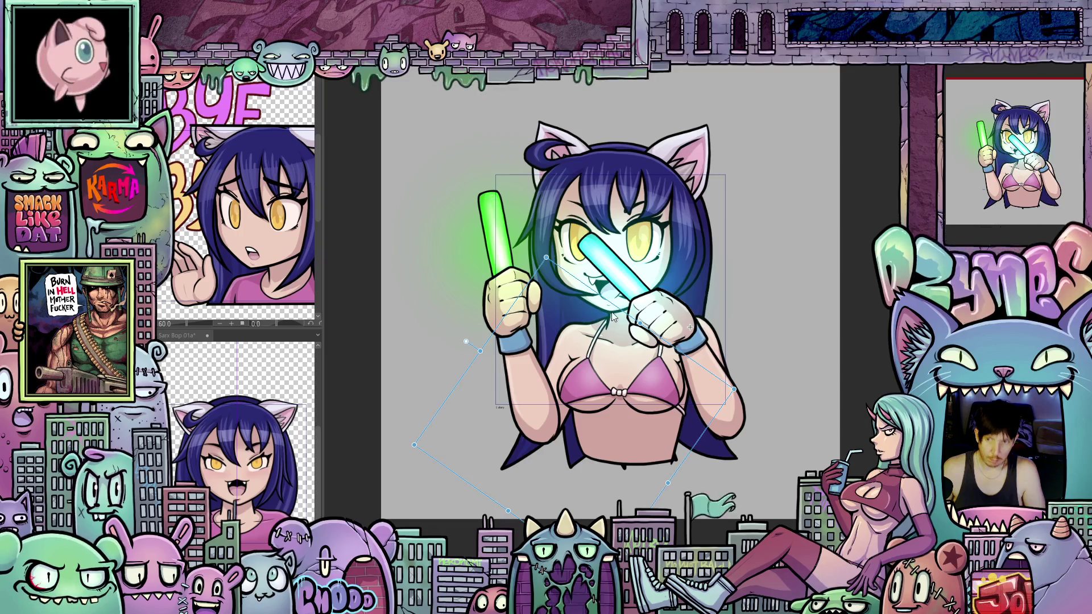
pyautogui.moveTo(467, 358)
pyautogui.mouseDown()
pyautogui.moveTo(480, 301)
pyautogui.moveTo(545, 240)
pyautogui.moveTo(537, 256)
pyautogui.mouseUp()
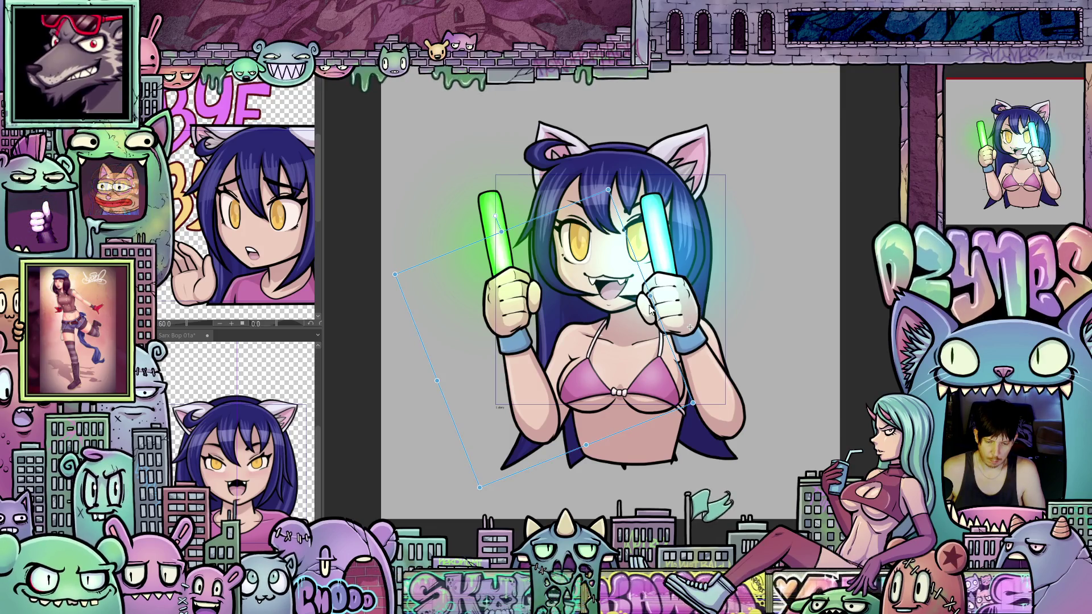
# Step: Rotate and reposition the cyan glowstick hand to match the current frame's pose
pyautogui.moveTo(658, 313); pyautogui.dragTo(657, 319)
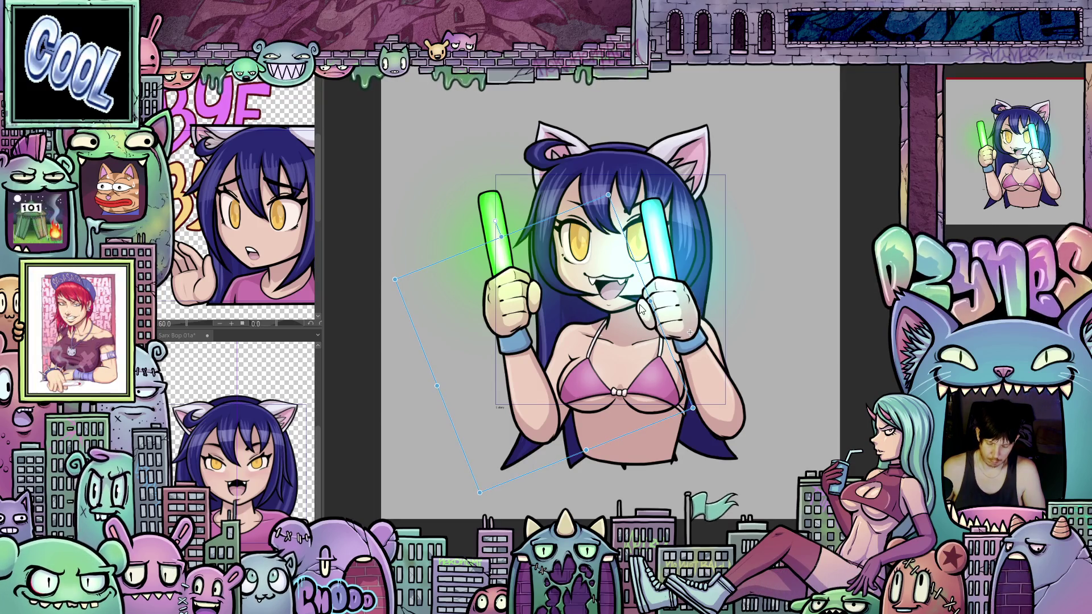
pyautogui.press('Left')
pyautogui.press('Left')
pyautogui.press('Left')
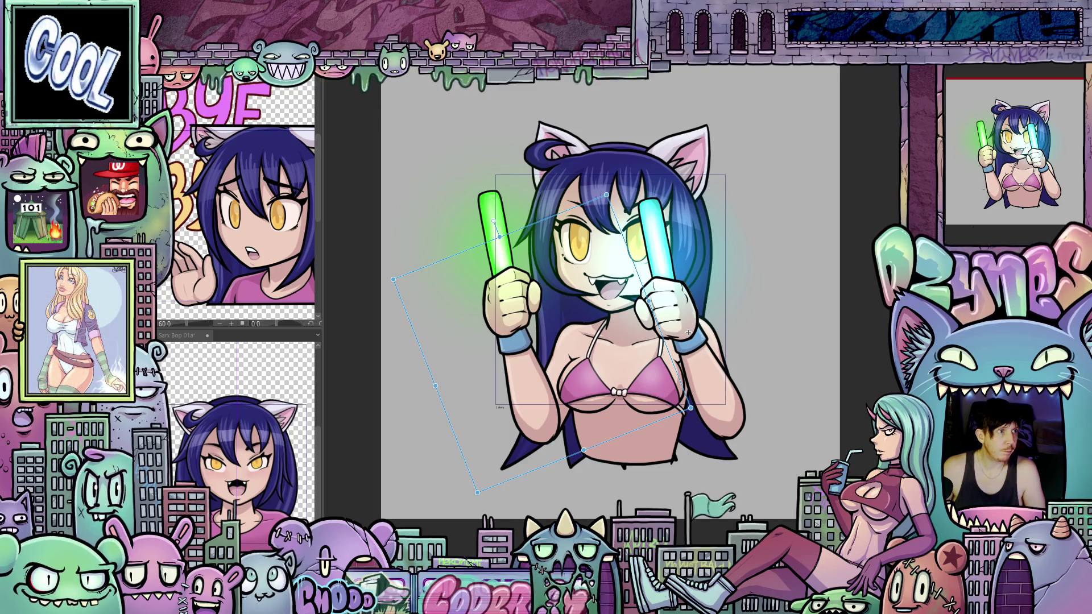
pyautogui.moveTo(688, 332); pyautogui.dragTo(685, 334)
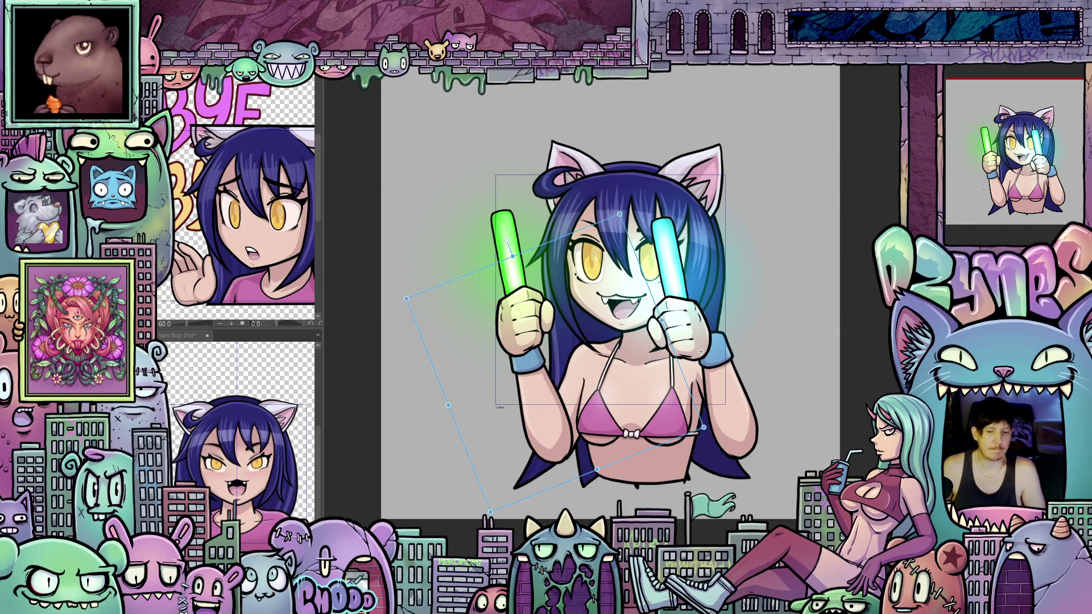
pyautogui.moveTo(681, 372)
pyautogui.mouseDown()
pyautogui.moveTo(695, 363)
pyautogui.moveTo(743, 449)
pyautogui.mouseUp()
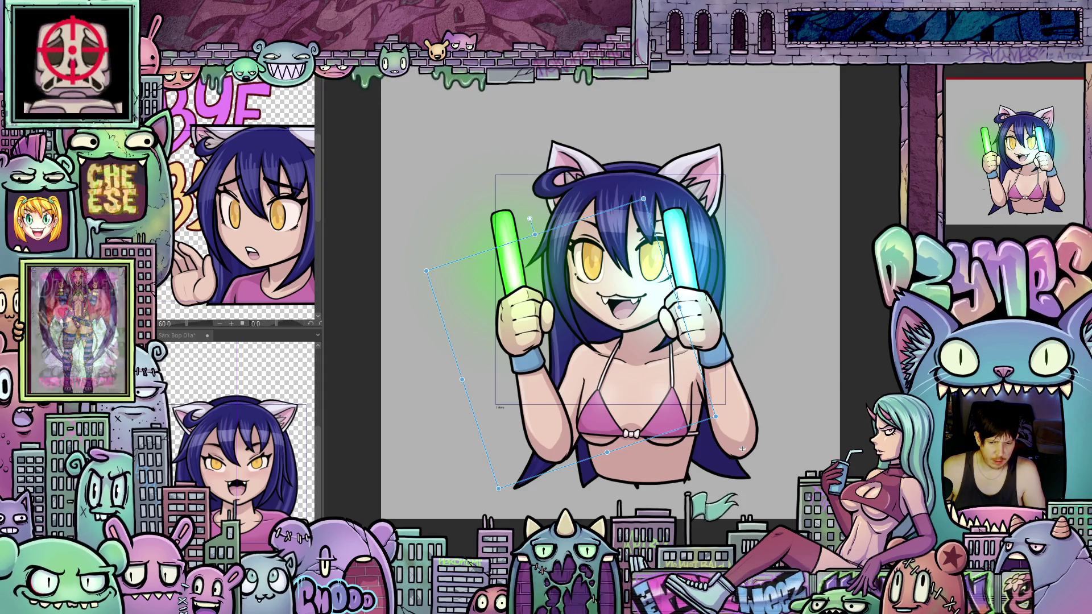
pyautogui.moveTo(742, 449)
pyautogui.mouseDown()
pyautogui.moveTo(732, 427)
pyautogui.moveTo(742, 450)
pyautogui.mouseUp()
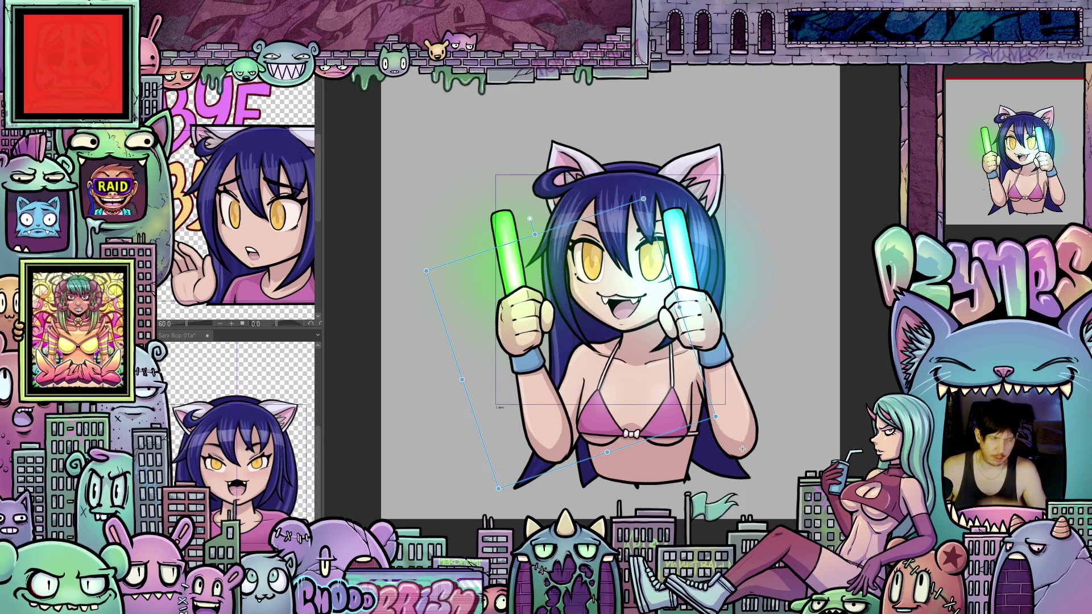
pyautogui.moveTo(742, 449); pyautogui.dragTo(712, 342)
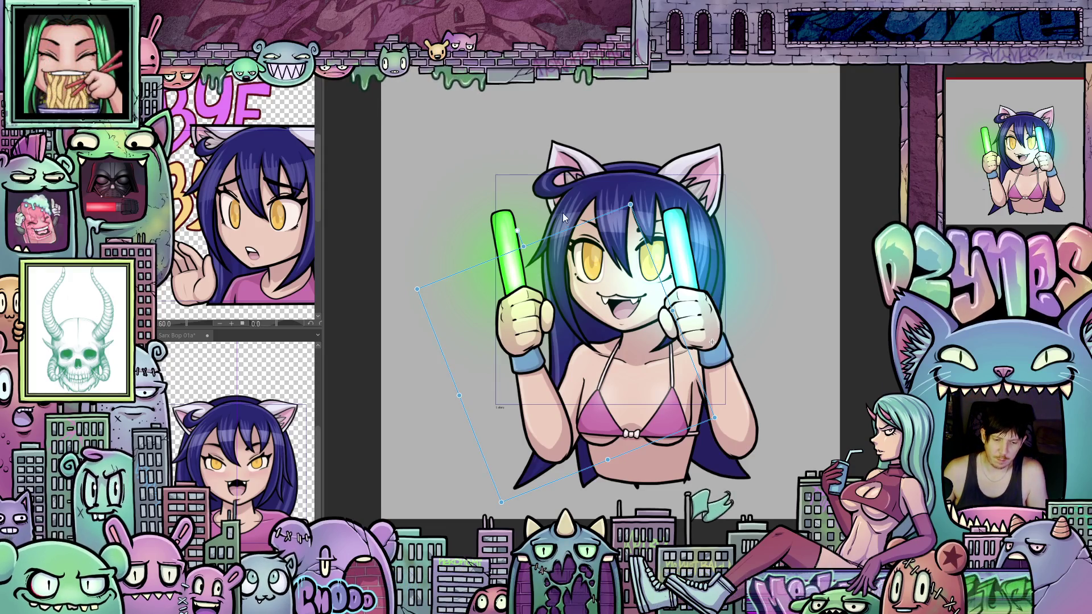
# Step: Fine-tune the cyan glowstick's position with small nudges left and down, then check other frames
pyautogui.moveTo(573, 233)
pyautogui.mouseDown()
pyautogui.moveTo(555, 228)
pyautogui.moveTo(588, 197)
pyautogui.mouseUp()
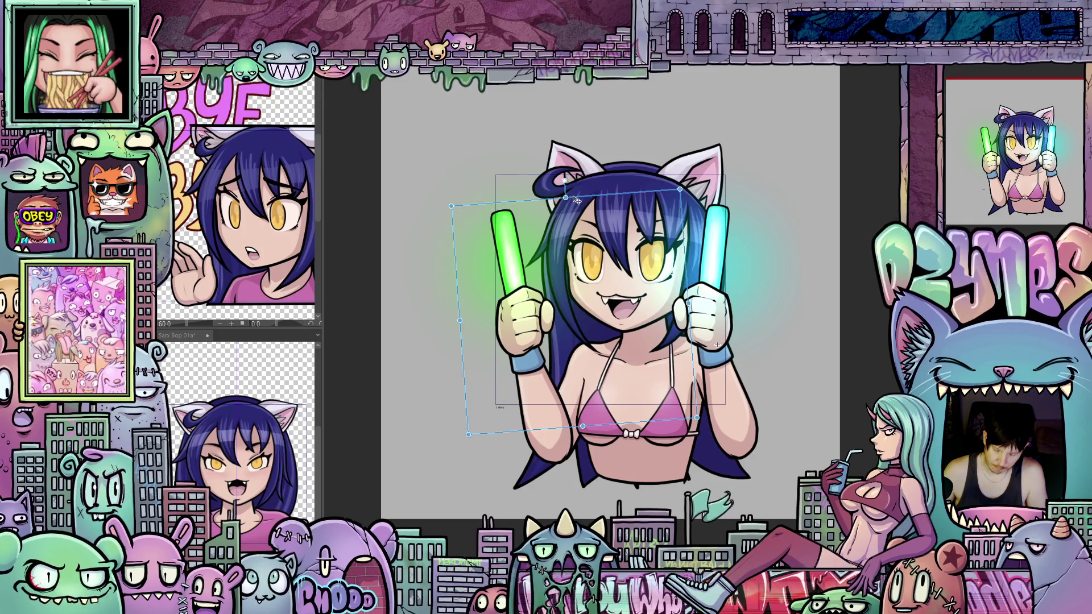
pyautogui.press('Left')
pyautogui.press('Left')
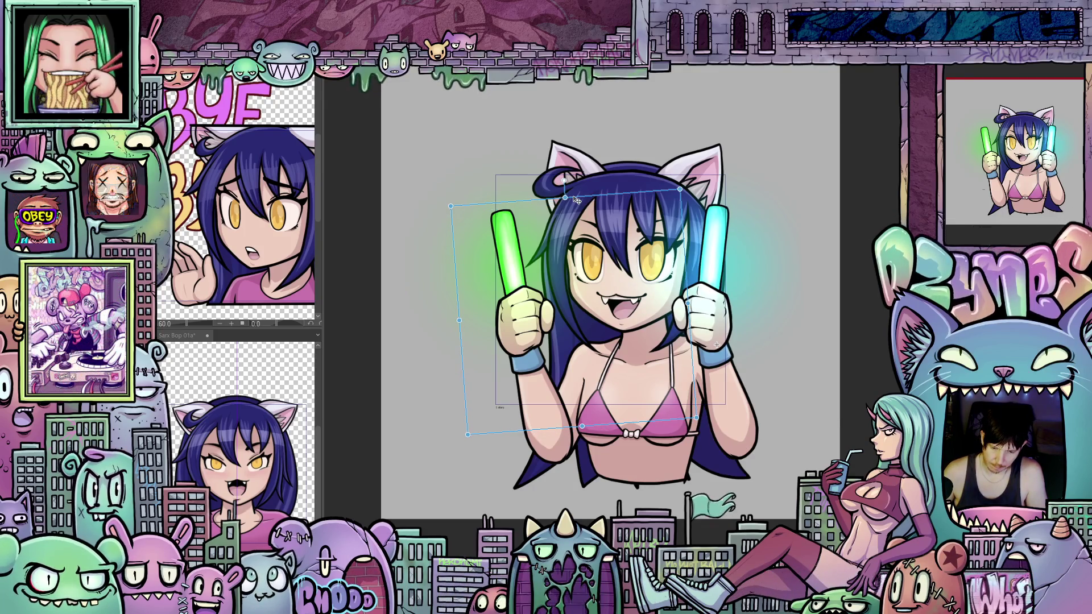
pyautogui.press('Down')
pyautogui.press('Down')
pyautogui.press('Down')
pyautogui.press('Left')
pyautogui.press('Left')
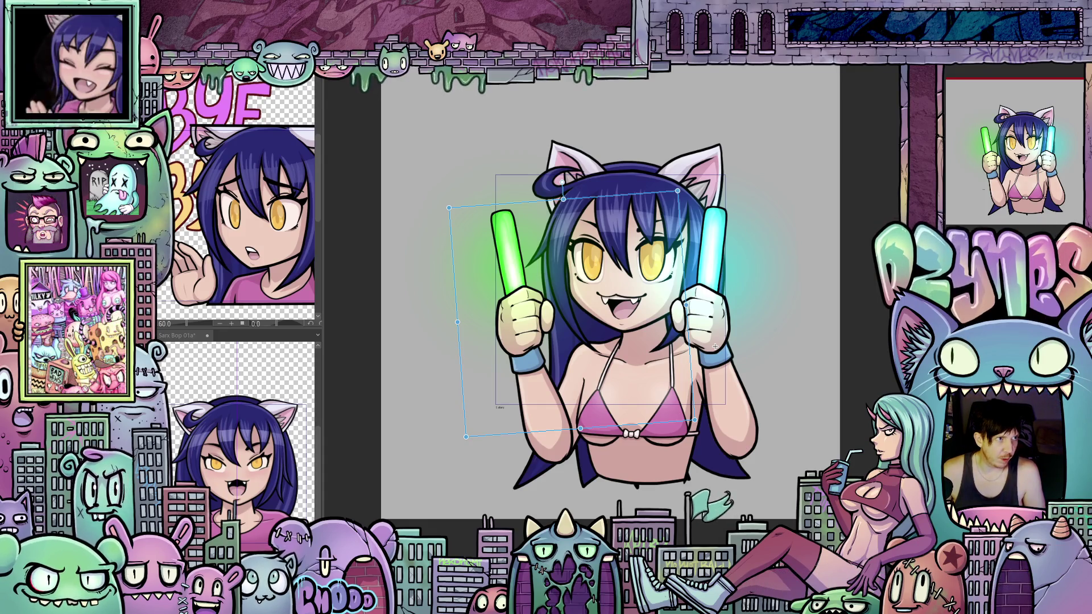
pyautogui.press('Right')
pyautogui.press('Right')
pyautogui.press('Right')
pyautogui.press('Right')
pyautogui.press('Right')
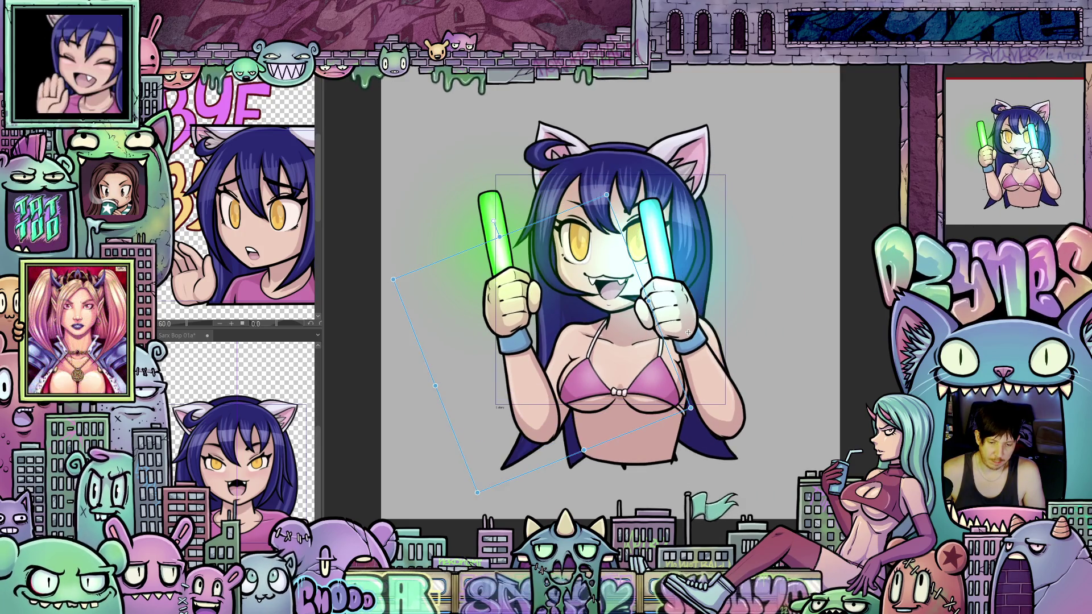
# Step: Step forward frame by frame, past the crossed glow-sticks pose, to the frame with both glow sticks raised
pyautogui.press('Right')
pyautogui.press('Right')
pyautogui.press('Right')
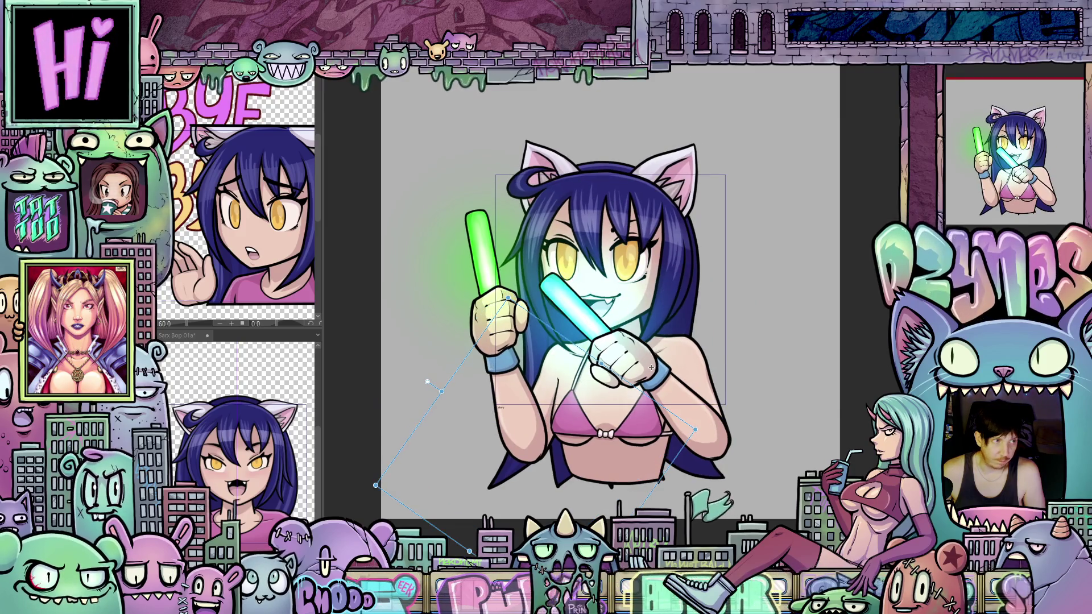
pyautogui.press('Right')
pyautogui.press('Right')
pyautogui.press('Right')
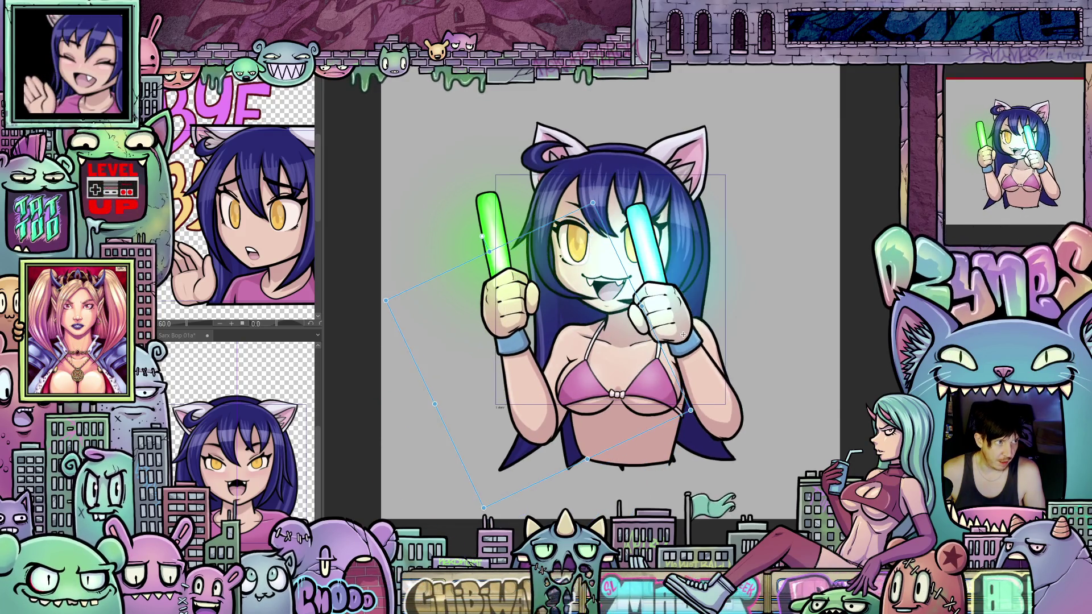
pyautogui.press('Right')
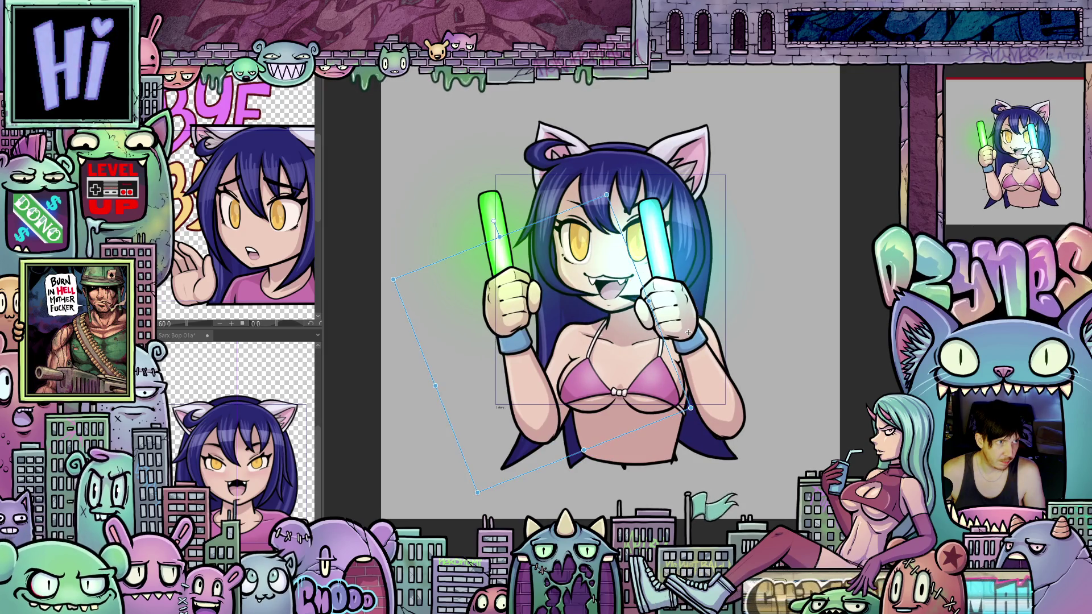
pyautogui.press('Right')
pyautogui.press('Right')
pyautogui.press('Right')
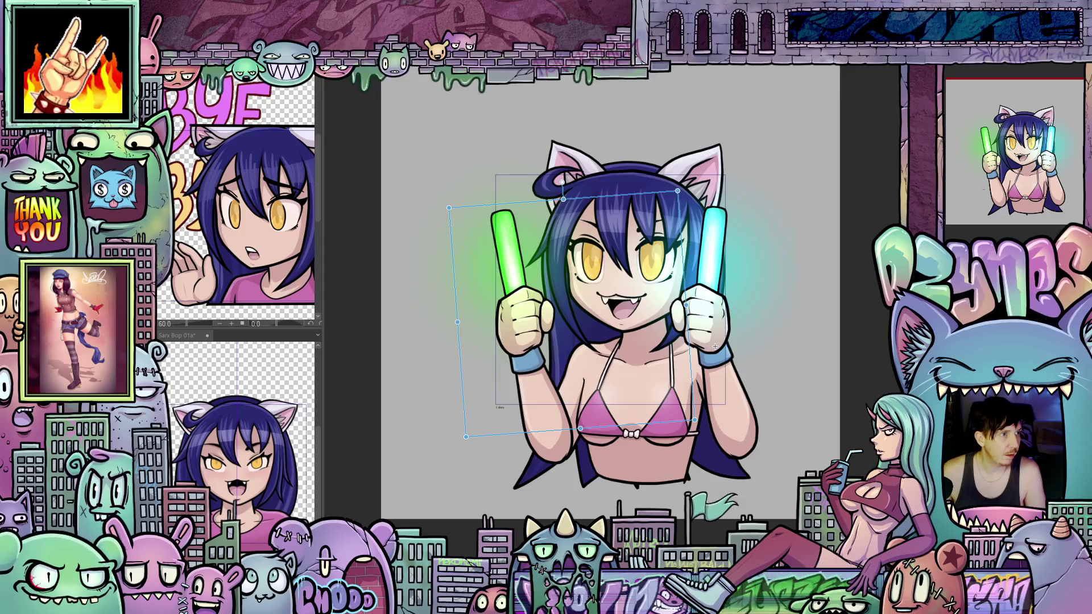
pyautogui.press('Right')
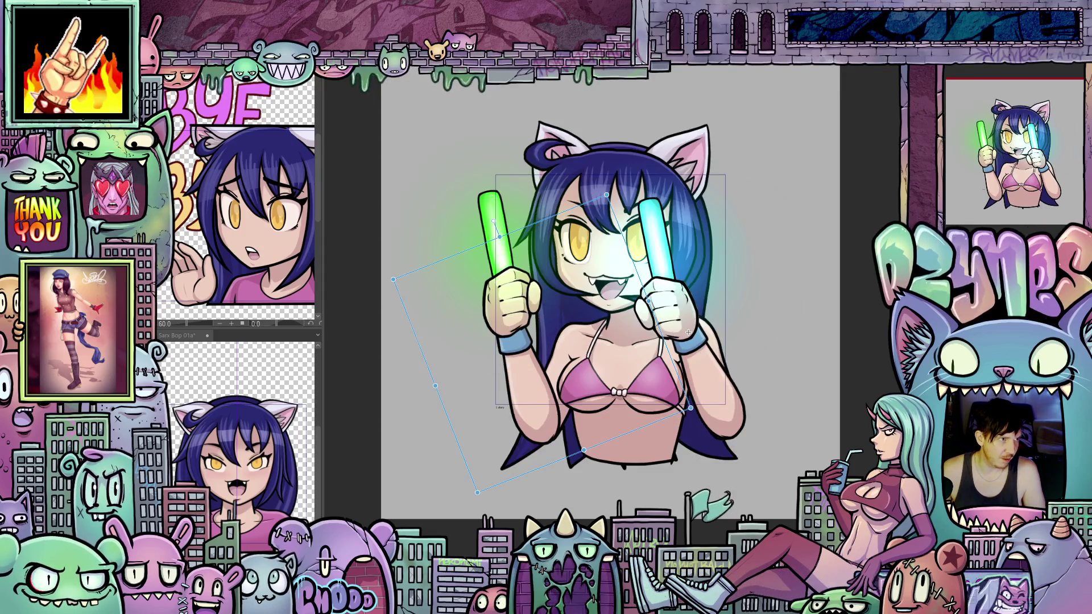
pyautogui.press('Right')
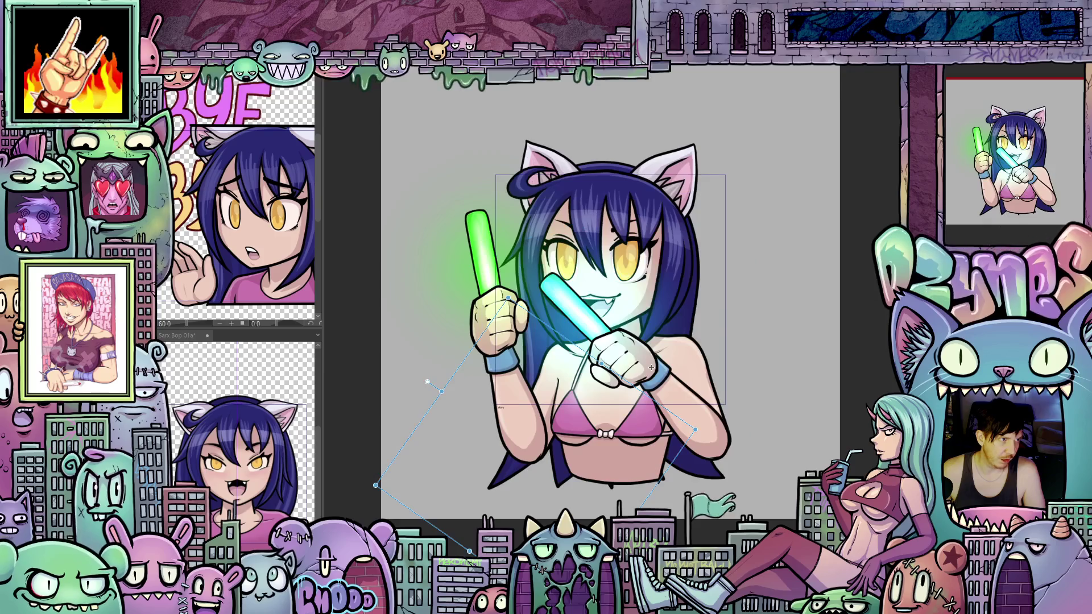
pyautogui.press('Right')
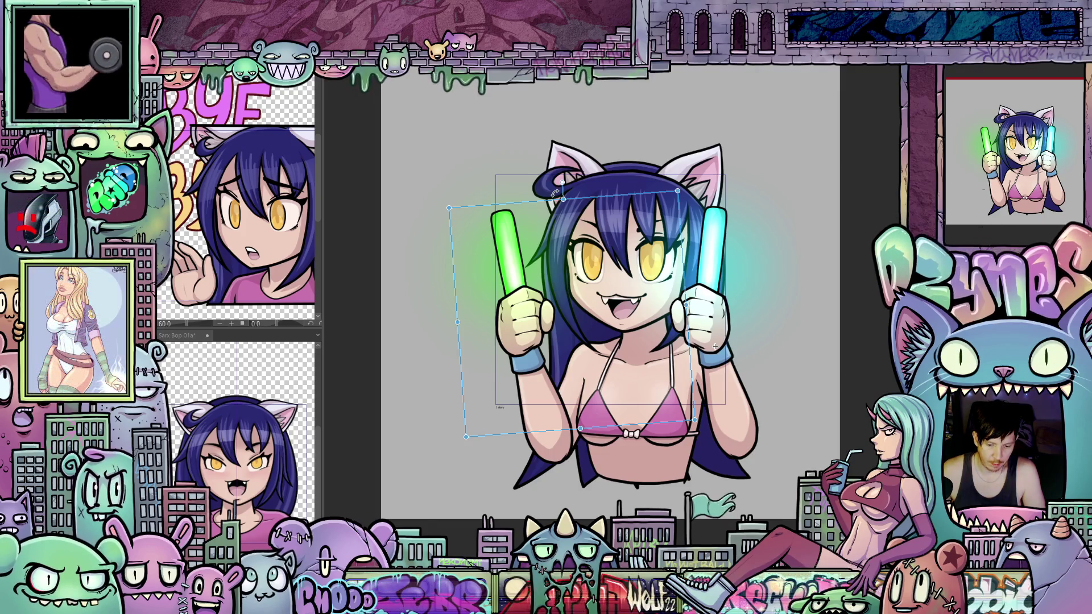
# Step: Tilt the raised glowstick layer slightly clockwise, undoing and redoing to compare before keeping it
pyautogui.moveTo(555, 194); pyautogui.dragTo(575, 172)
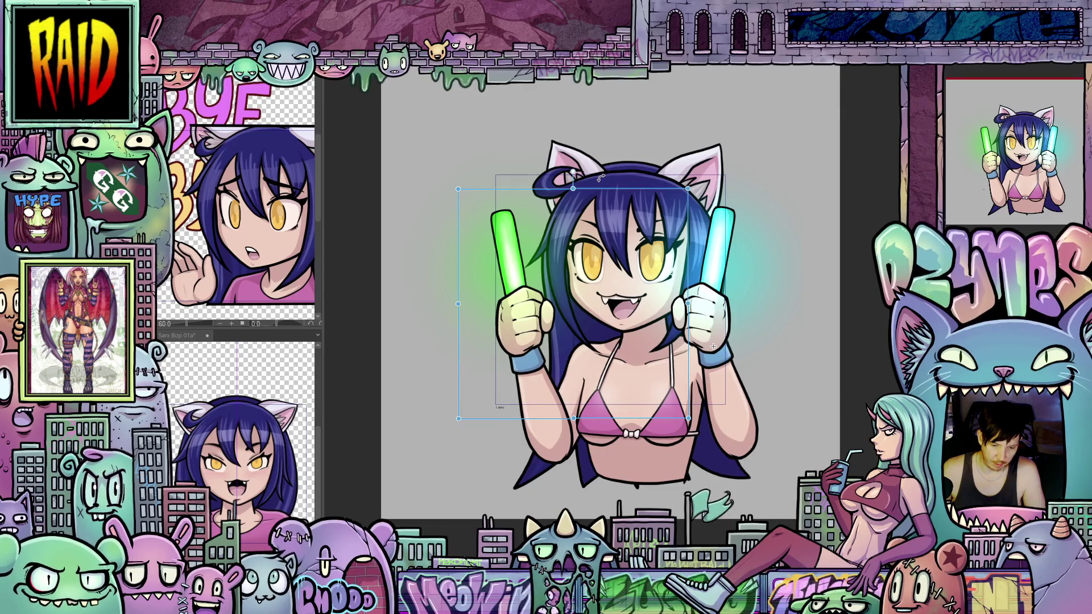
pyautogui.moveTo(608, 178); pyautogui.dragTo(622, 173)
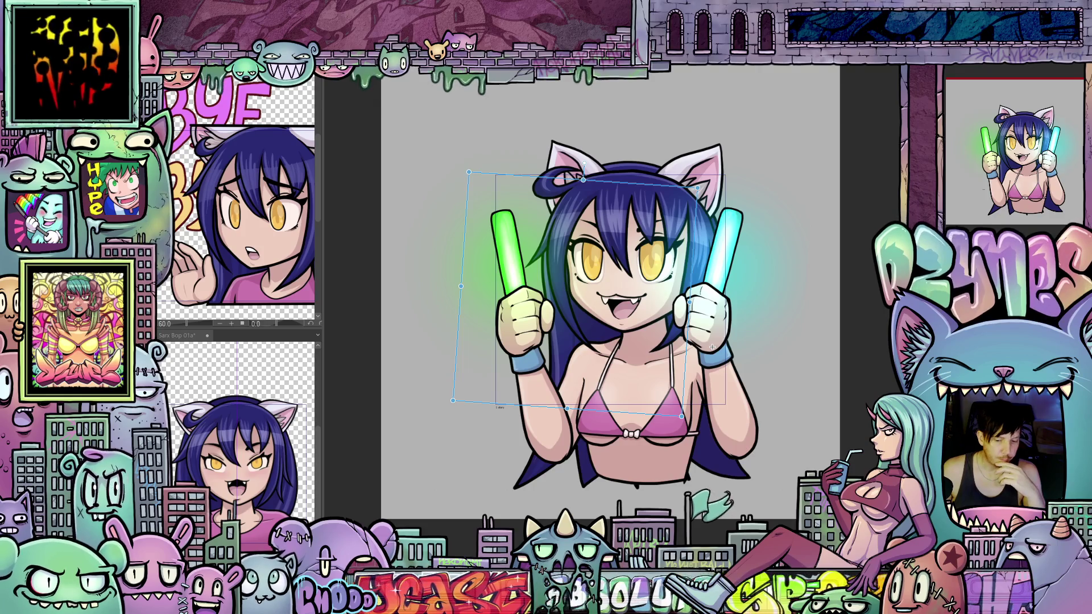
pyautogui.hotkey('ctrl', 'z')
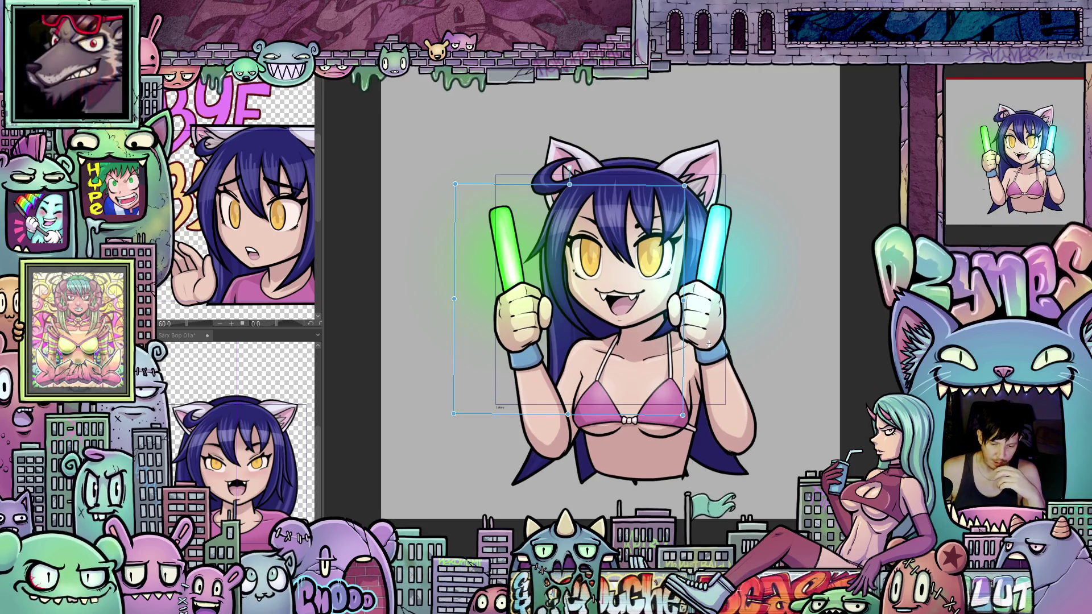
pyautogui.hotkey('ctrl', 'y')
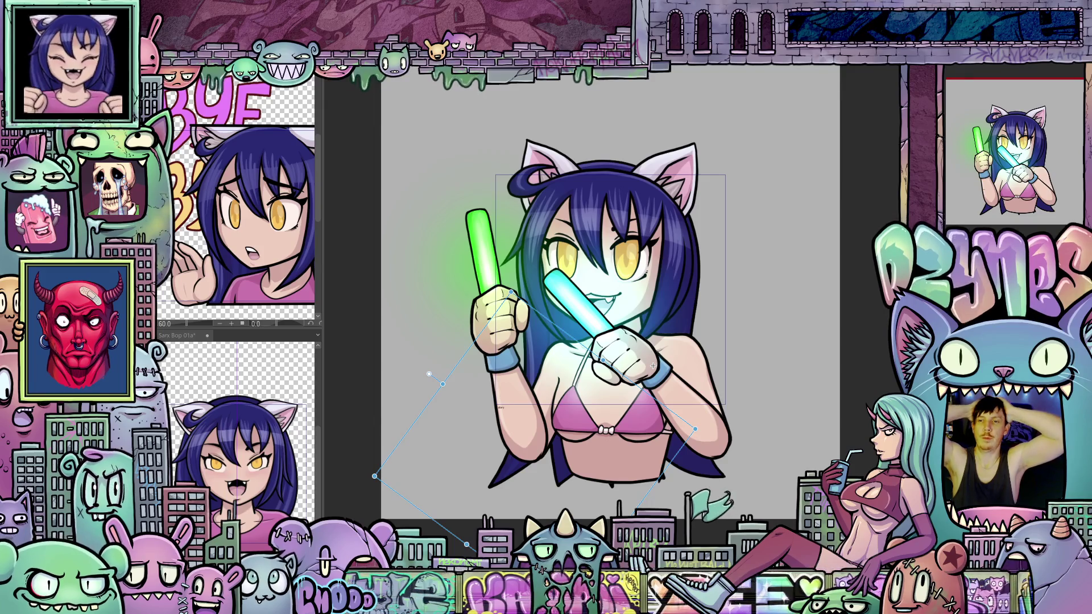
# Step: Render the playback range with Ctrl+Enter, preview the bop, and rotate the glowstick arm slightly counter-clockwise
pyautogui.hotkey('ctrl', 'Return')
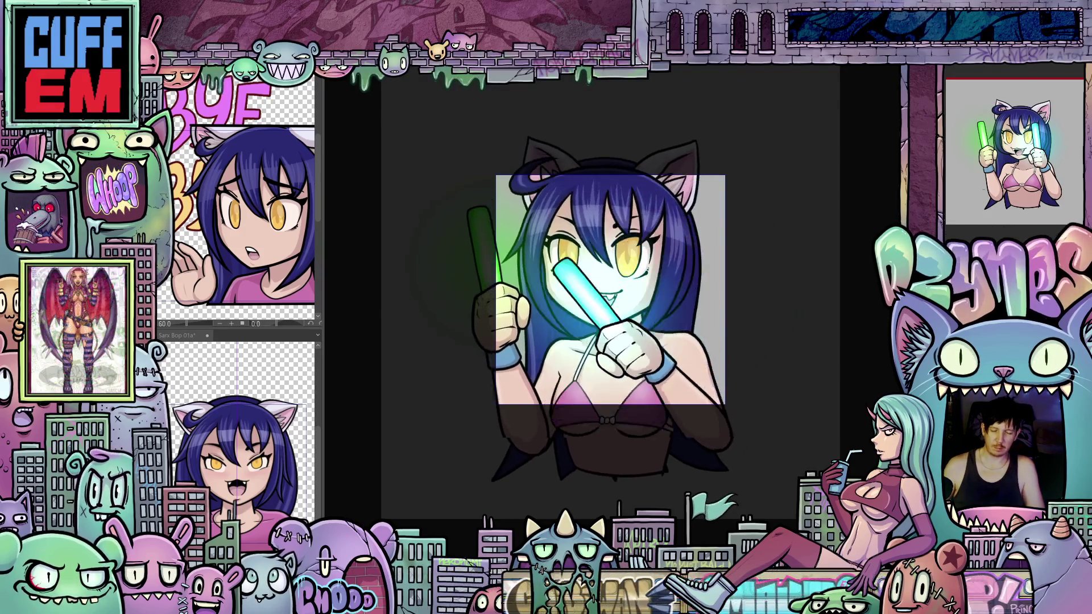
pyautogui.scroll(-5, 807, 373)
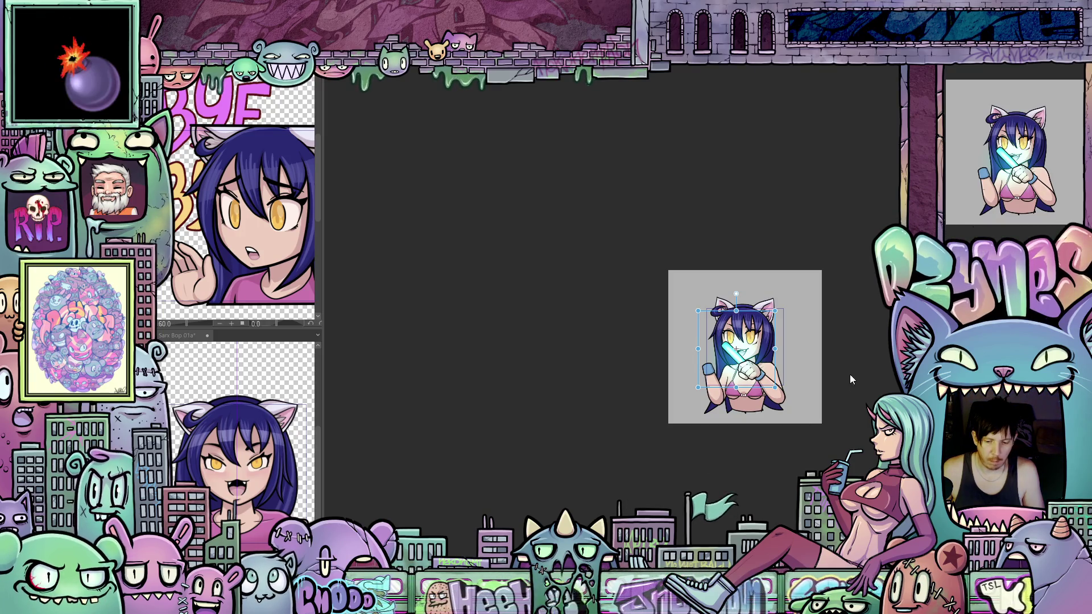
pyautogui.scroll(5, 824, 371)
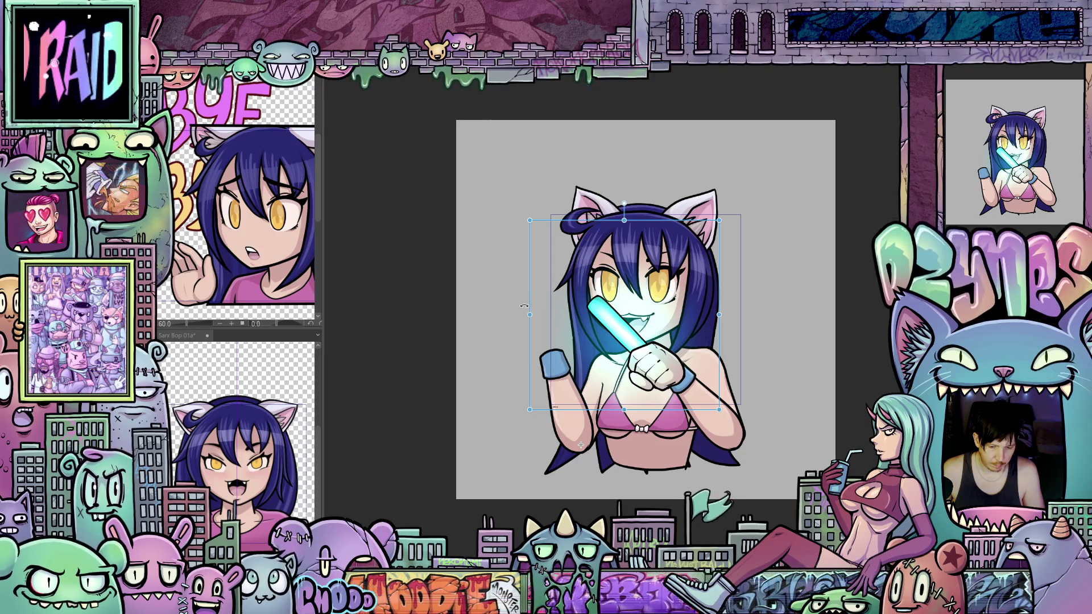
pyautogui.moveTo(524, 306); pyautogui.dragTo(513, 317)
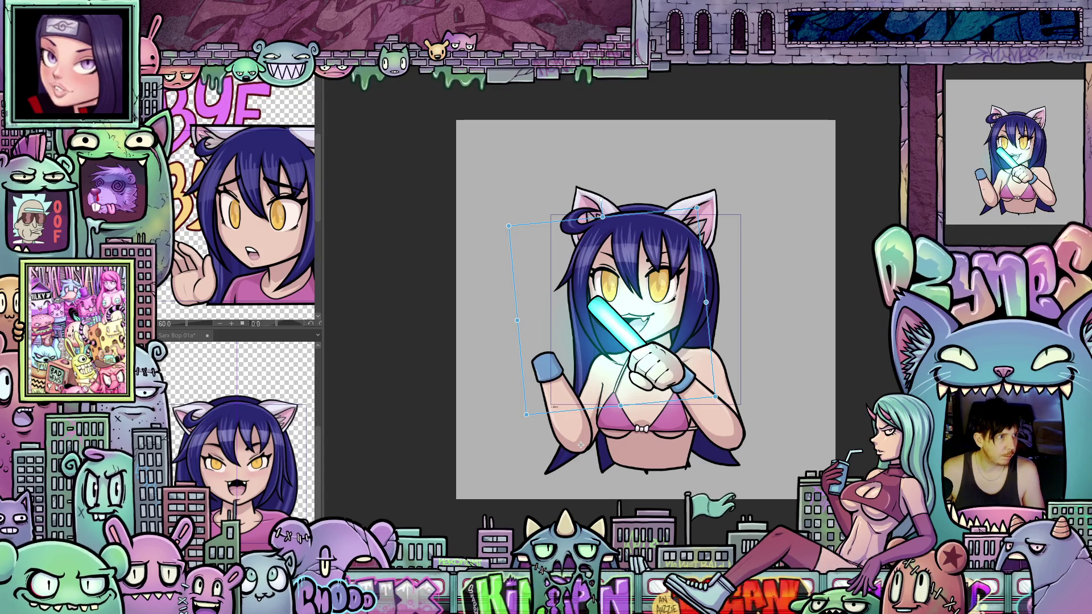
# Step: On two successive frames, rotate the raised cyan glow-stick arm further clockwise
pyautogui.moveTo(581, 446); pyautogui.dragTo(591, 430)
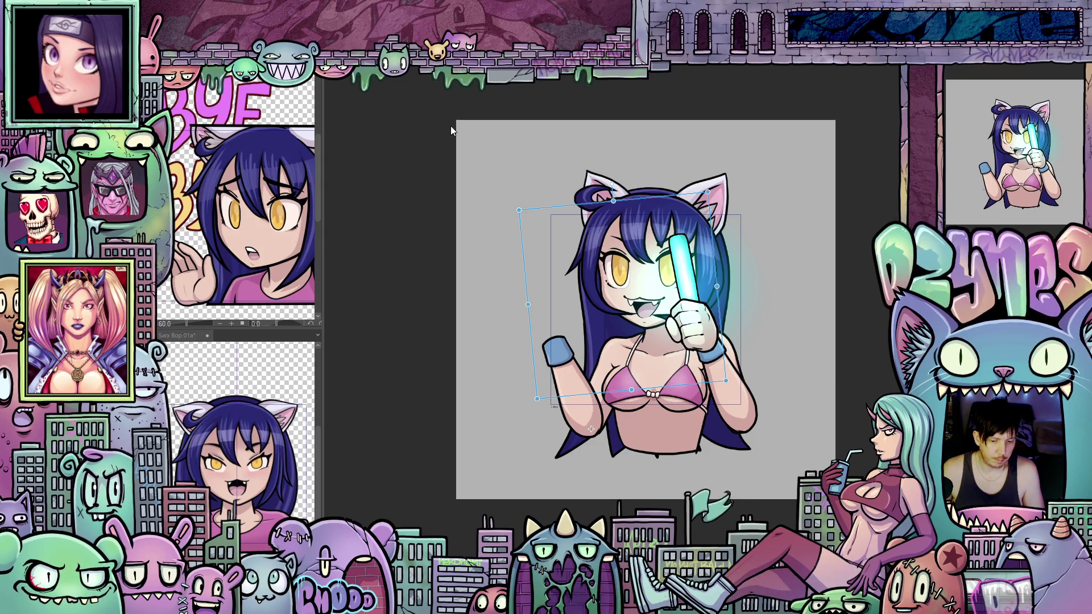
pyautogui.moveTo(518, 304); pyautogui.dragTo(548, 235)
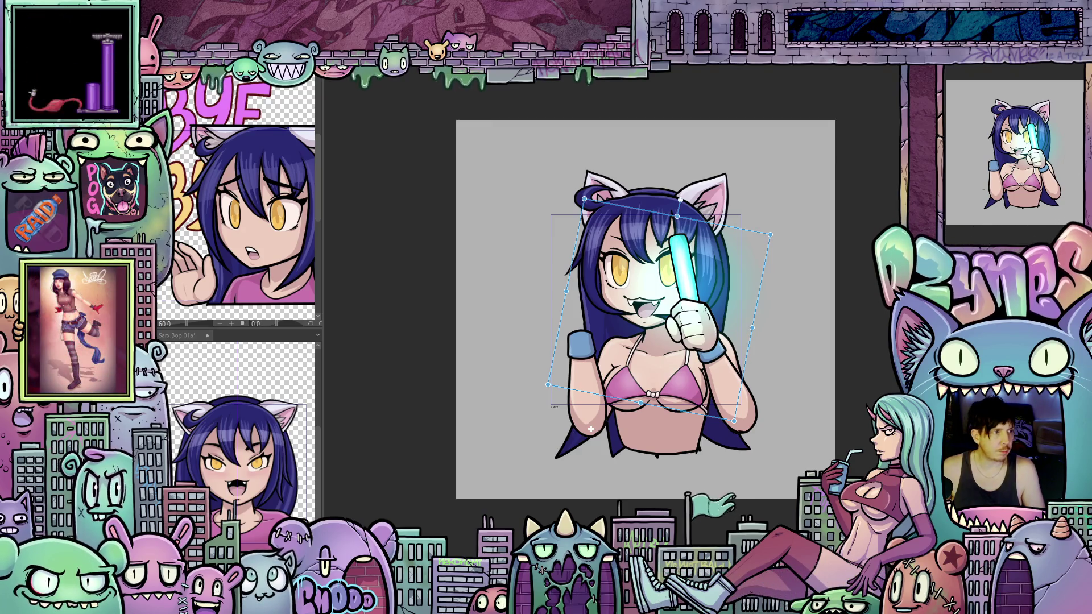
pyautogui.moveTo(591, 429); pyautogui.dragTo(602, 445)
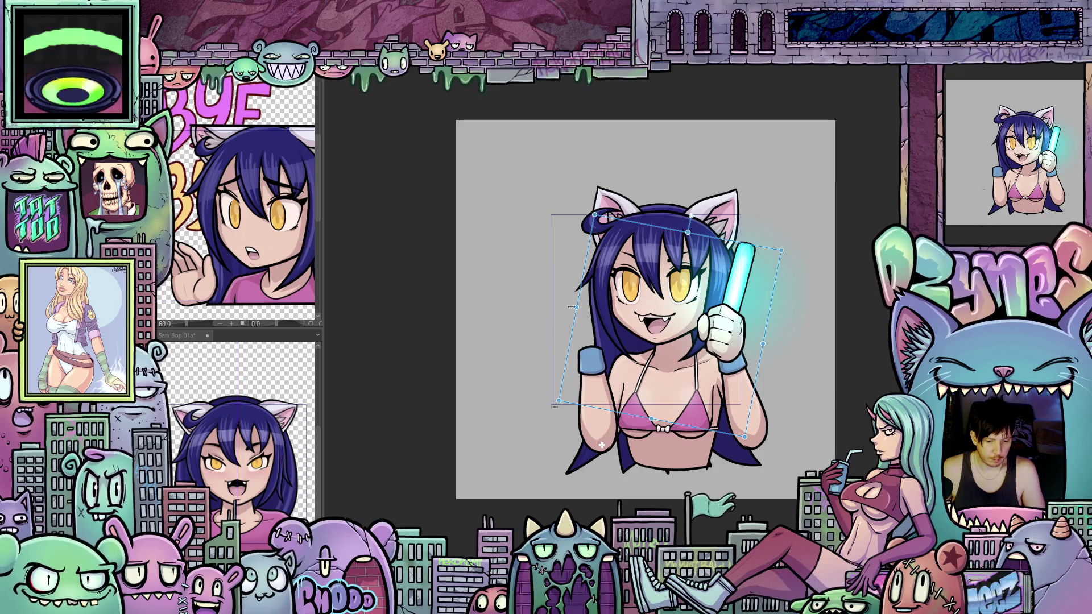
pyautogui.moveTo(572, 298)
pyautogui.mouseDown()
pyautogui.moveTo(593, 279)
pyautogui.moveTo(614, 193)
pyautogui.moveTo(671, 217)
pyautogui.mouseUp()
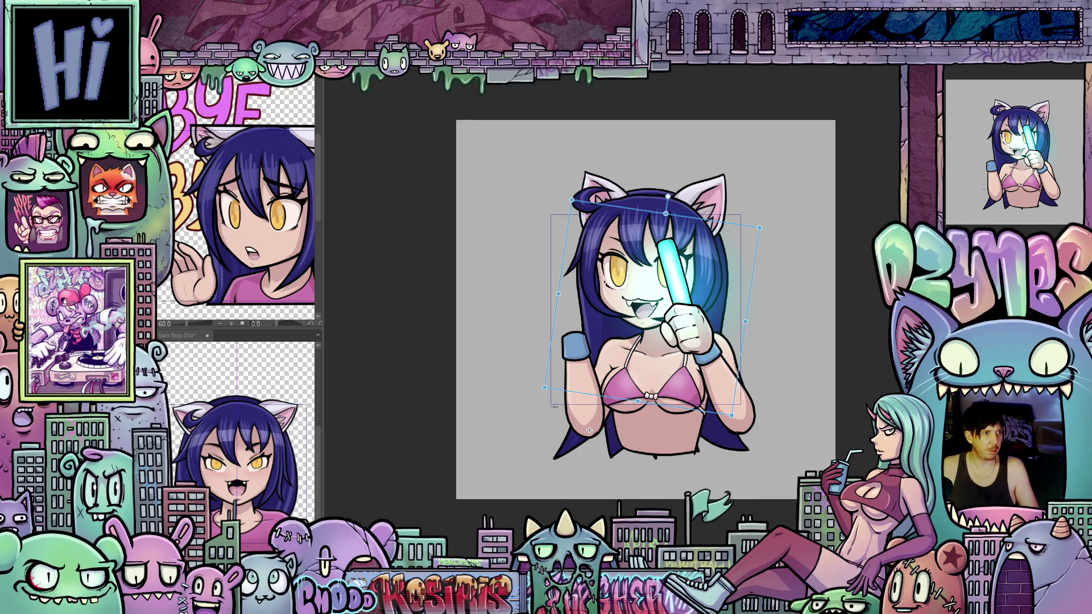
# Step: Step through frames to the crossed glow-sticks frame and apply the arm rotation
pyautogui.press('space')
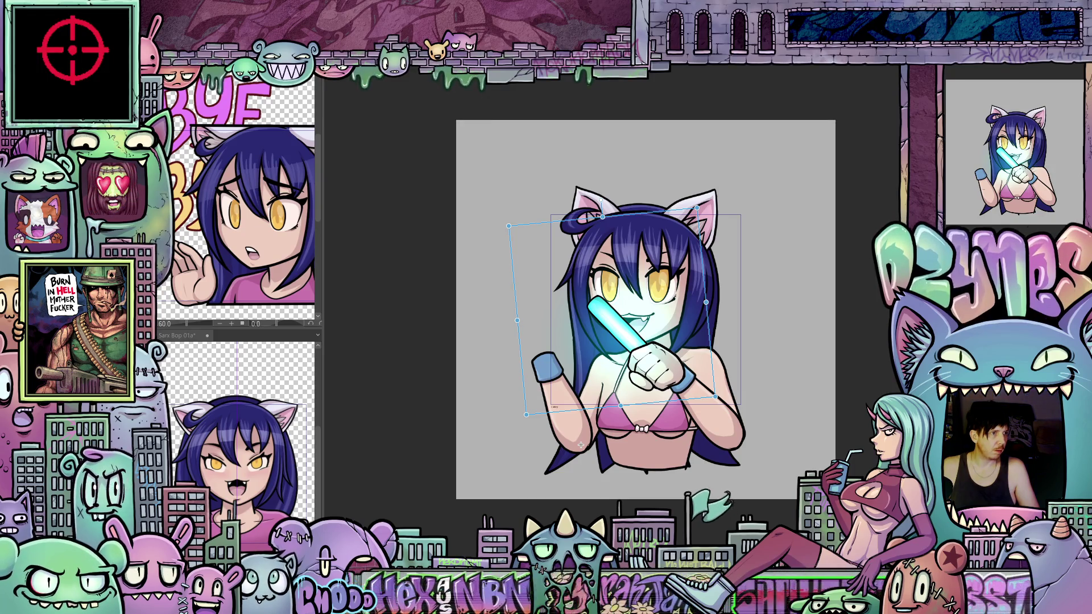
pyautogui.press('space')
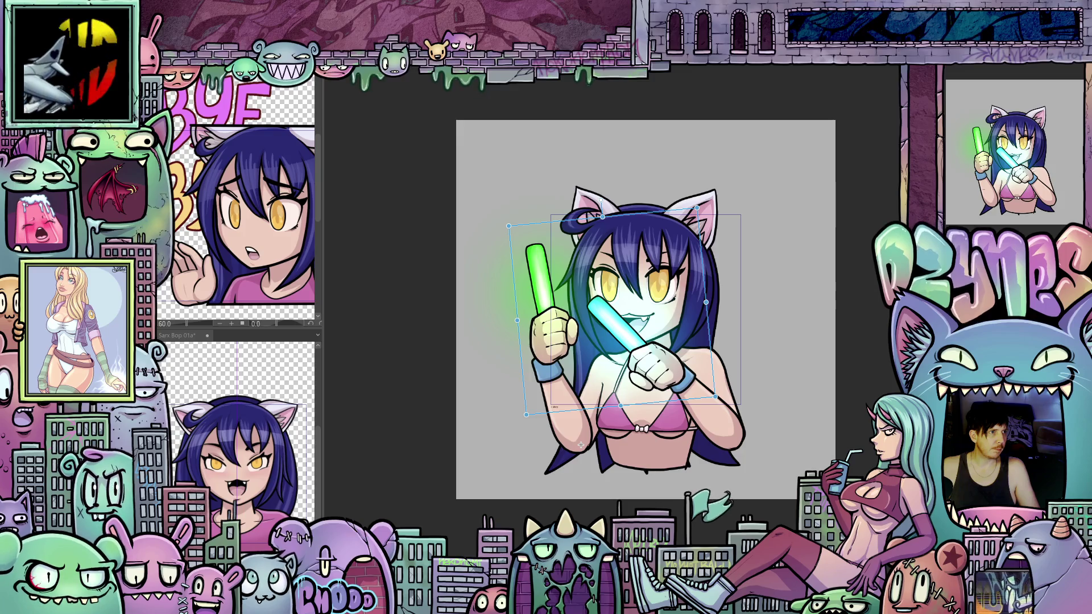
pyautogui.moveTo(581, 445); pyautogui.dragTo(623, 314)
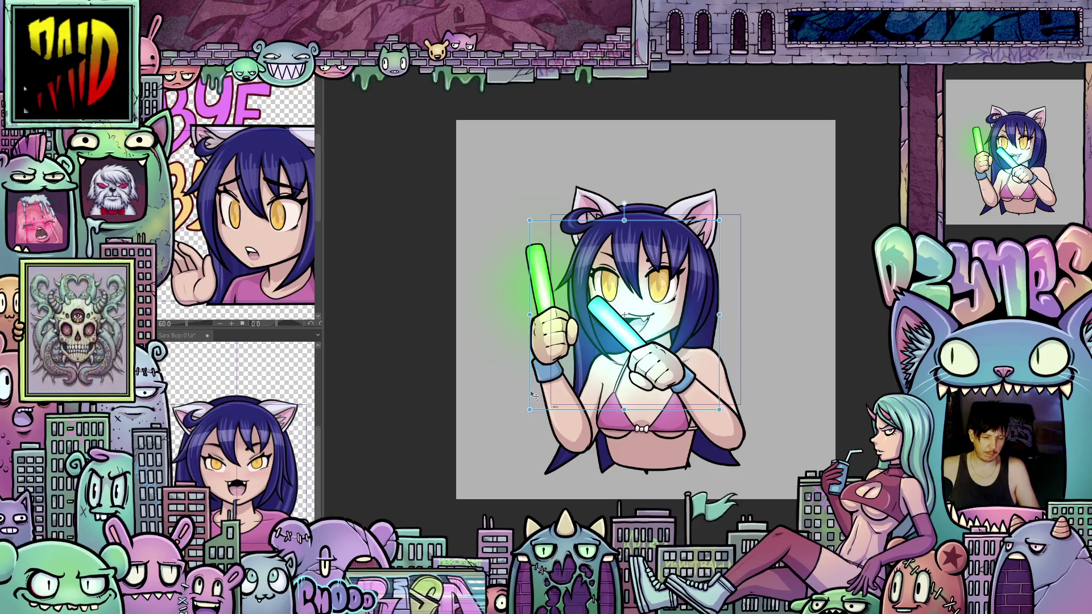
# Step: Nudge the green glowstick arm down, tilt it slightly clockwise, then jump to the both-raised frame
pyautogui.moveTo(529, 373); pyautogui.dragTo(527, 379)
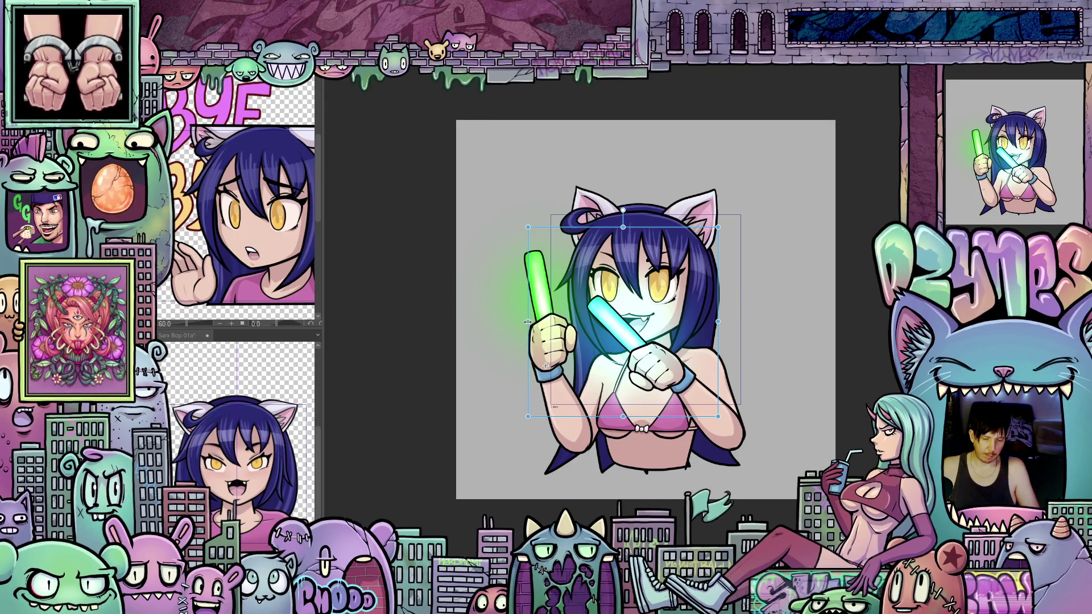
pyautogui.moveTo(524, 300); pyautogui.dragTo(529, 294)
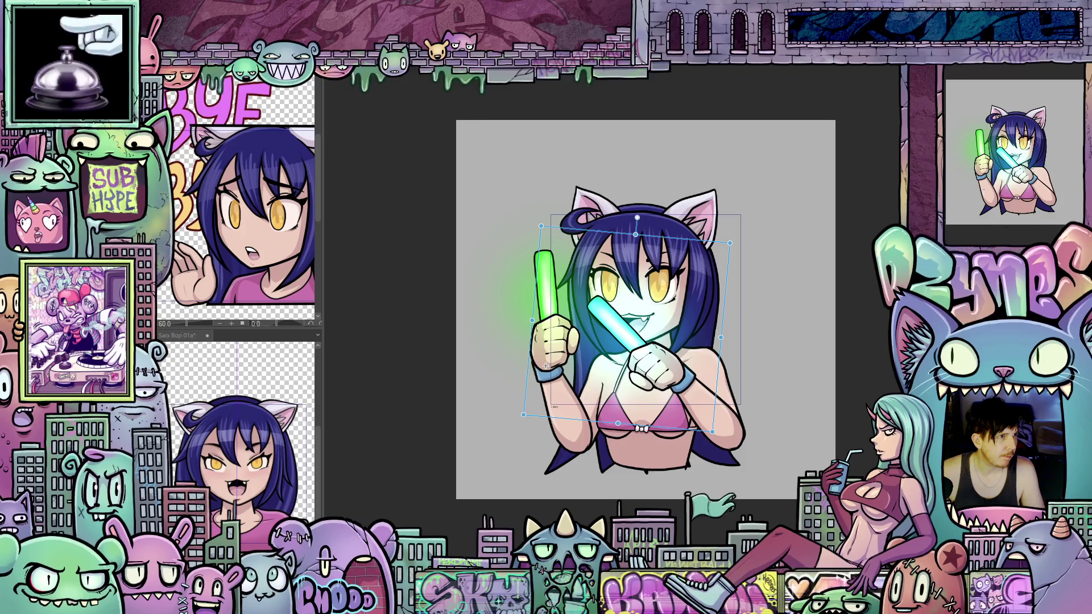
pyautogui.hotkey('ctrl', 'Right')
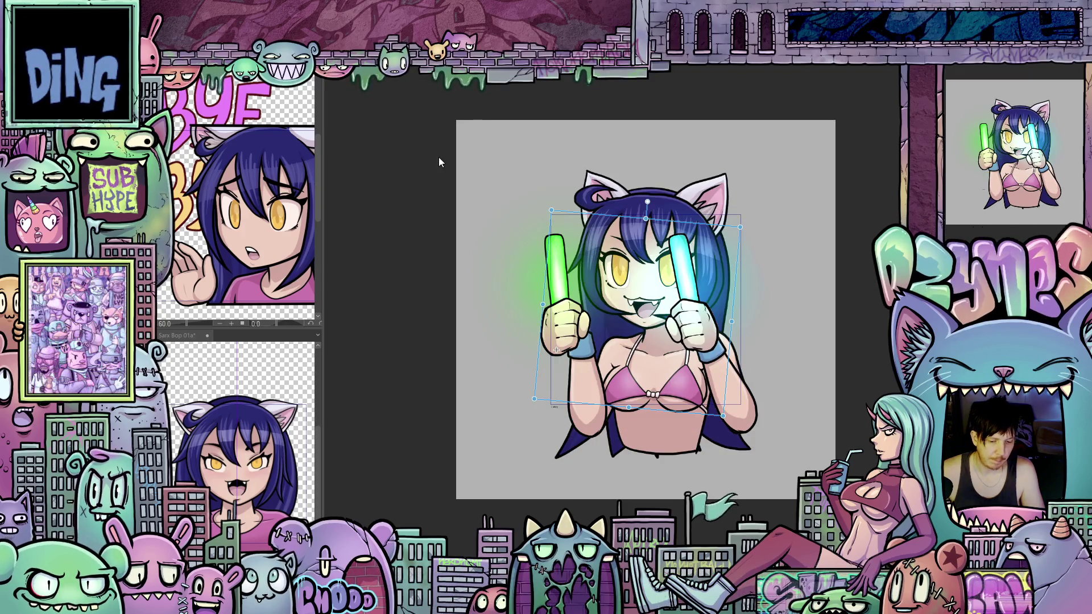
# Step: Move the glowstick hands up and right, then rotate them about 15° clockwise
pyautogui.moveTo(540, 372); pyautogui.dragTo(563, 365)
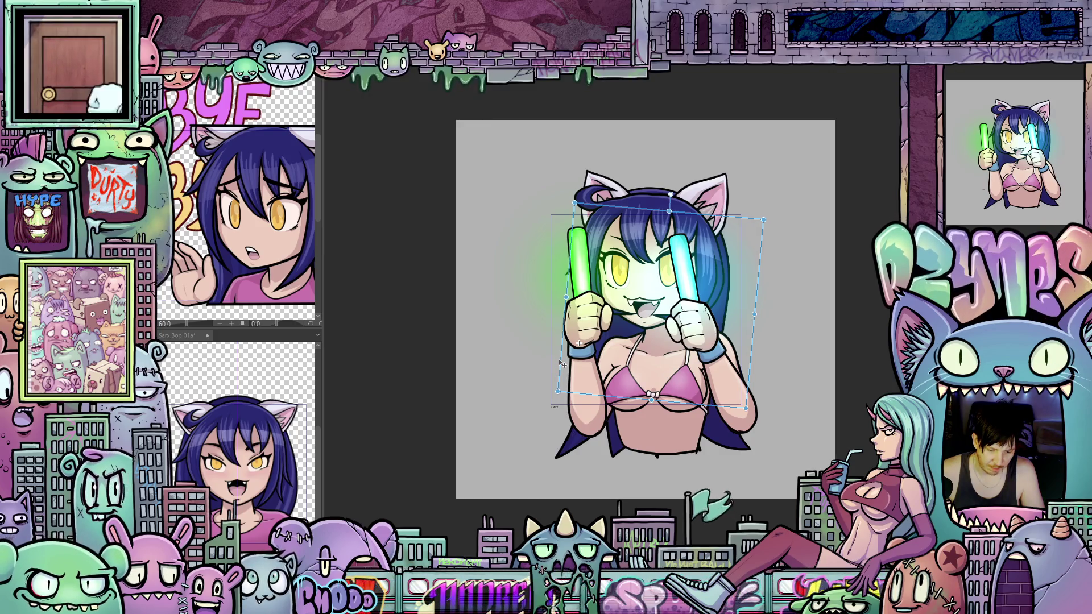
pyautogui.moveTo(562, 364); pyautogui.dragTo(562, 362)
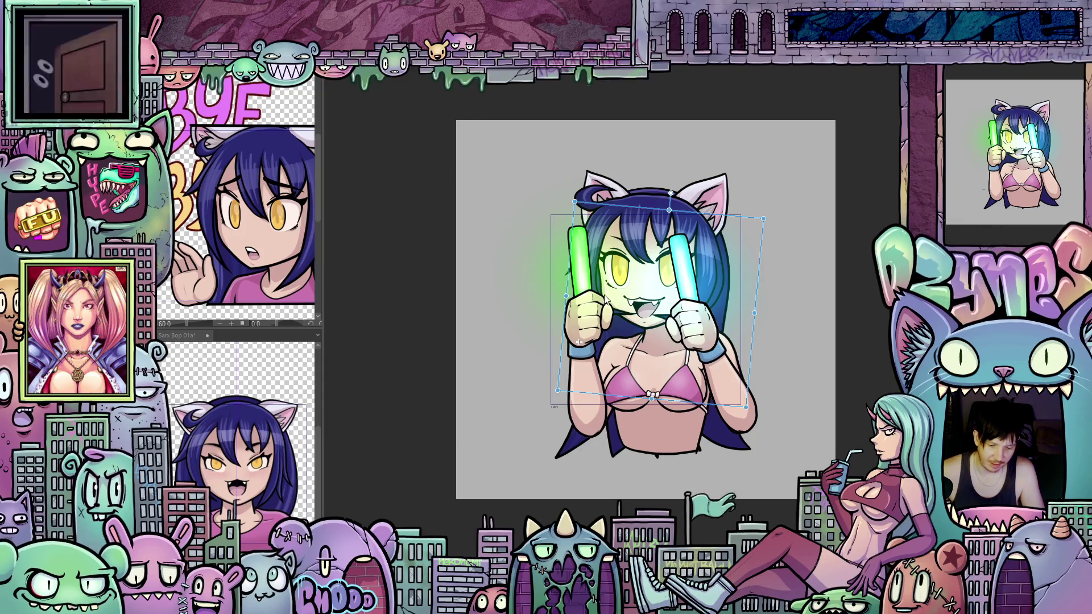
pyautogui.moveTo(551, 305); pyautogui.dragTo(560, 287)
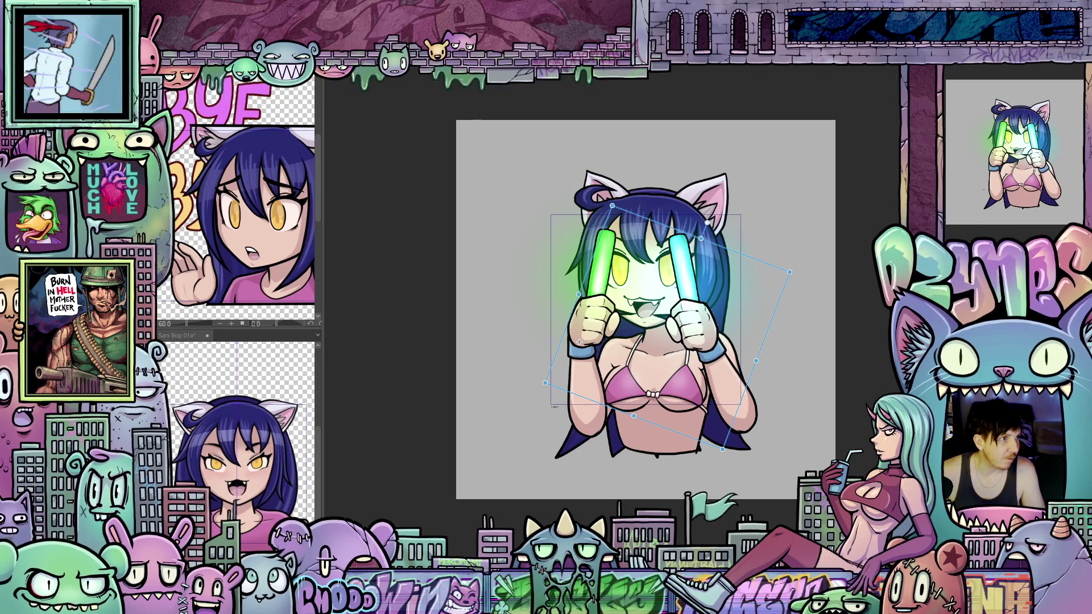
# Step: On the next frame, shift the glowsticks about 88 px right and tilt them about 21° clockwise
pyautogui.hotkey('ctrl', 'z')
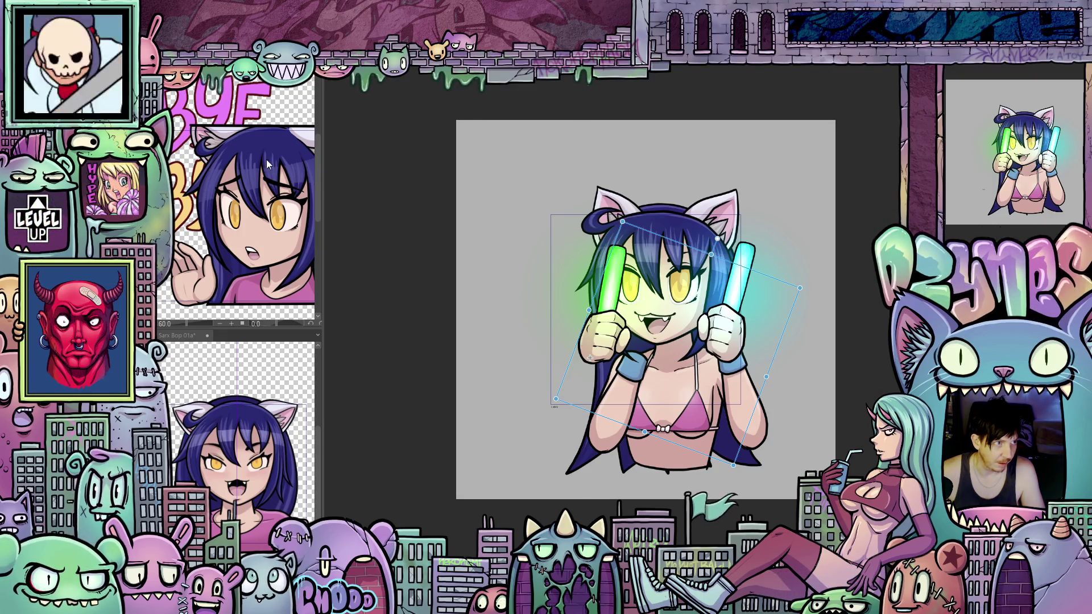
pyautogui.moveTo(578, 353); pyautogui.dragTo(623, 353)
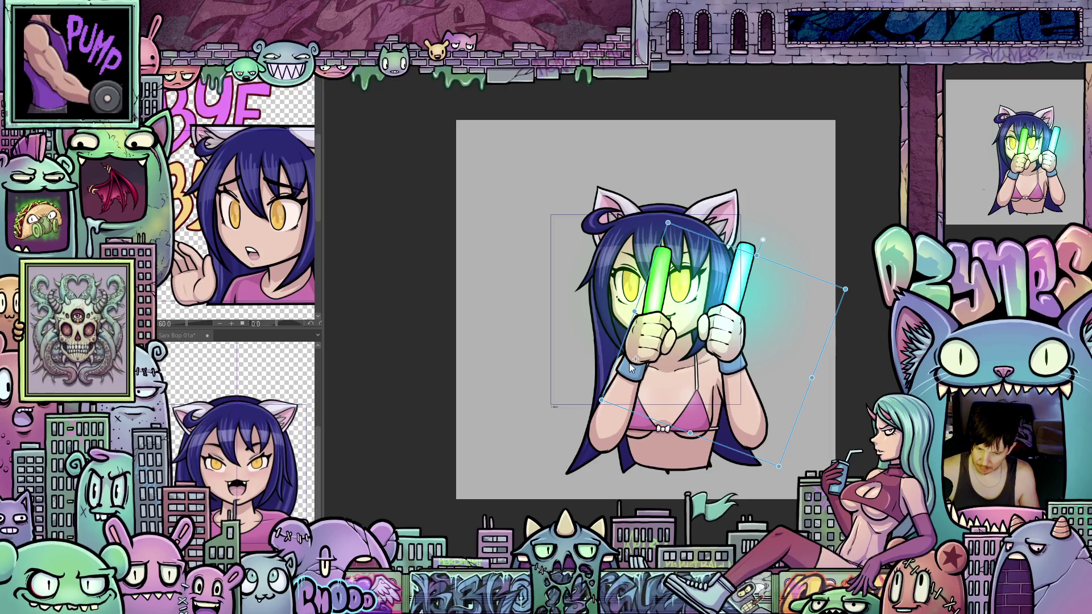
pyautogui.moveTo(612, 367); pyautogui.dragTo(614, 372)
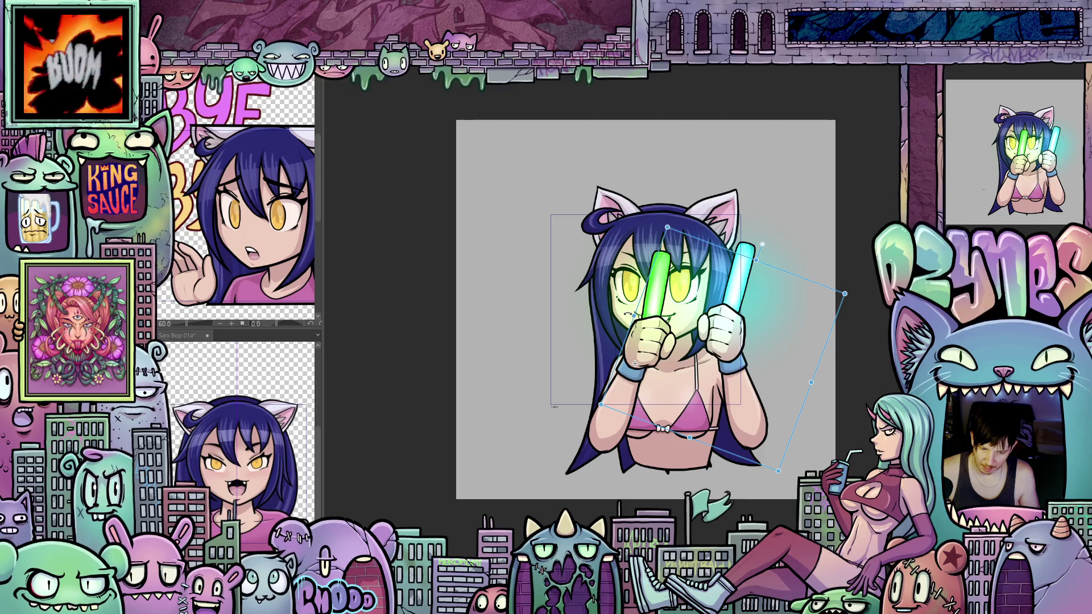
pyautogui.moveTo(636, 313); pyautogui.dragTo(648, 311)
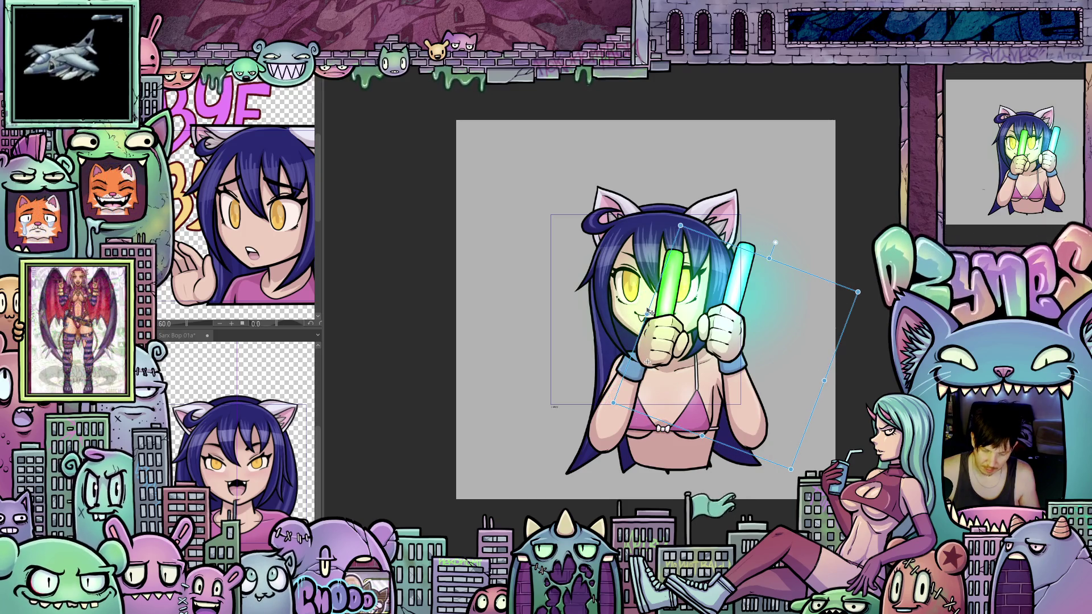
pyautogui.moveTo(648, 361); pyautogui.dragTo(634, 363)
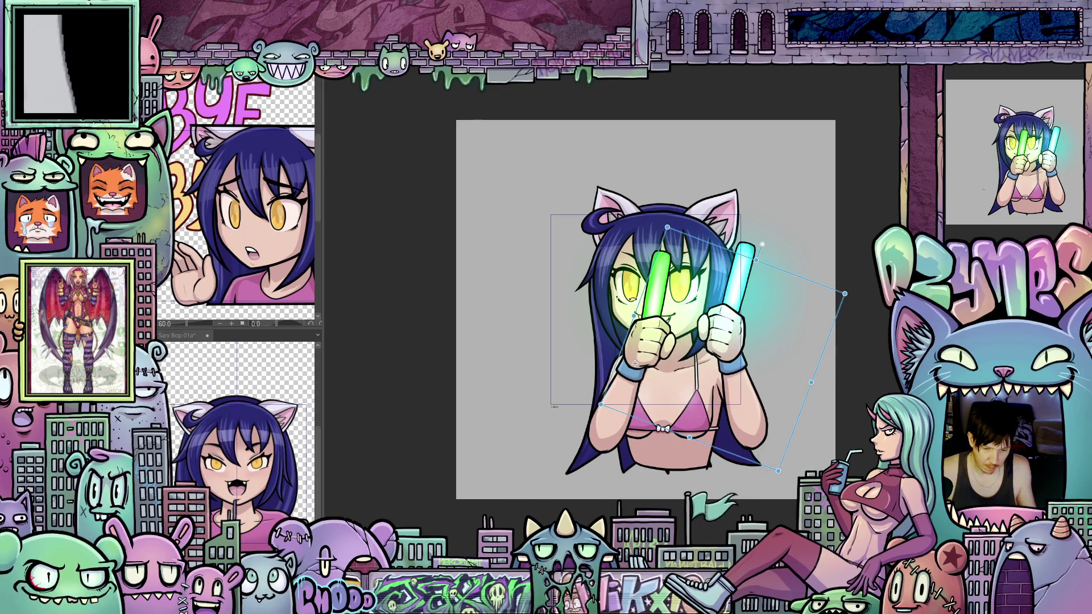
pyautogui.moveTo(847, 296)
pyautogui.mouseDown()
pyautogui.moveTo(838, 334)
pyautogui.moveTo(856, 366)
pyautogui.mouseUp()
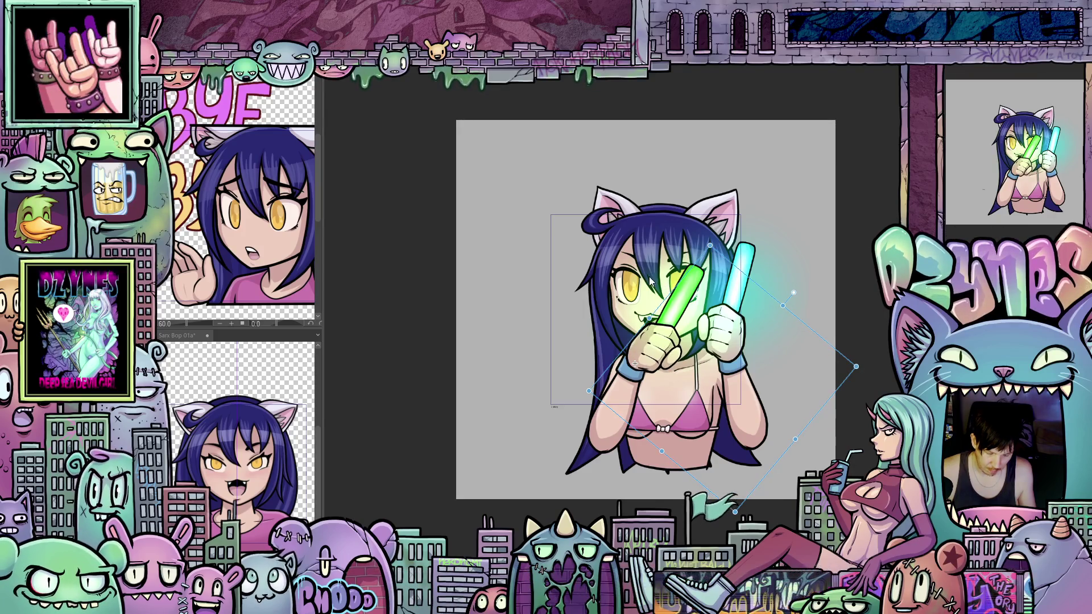
pyautogui.press('Left')
pyautogui.press('Left')
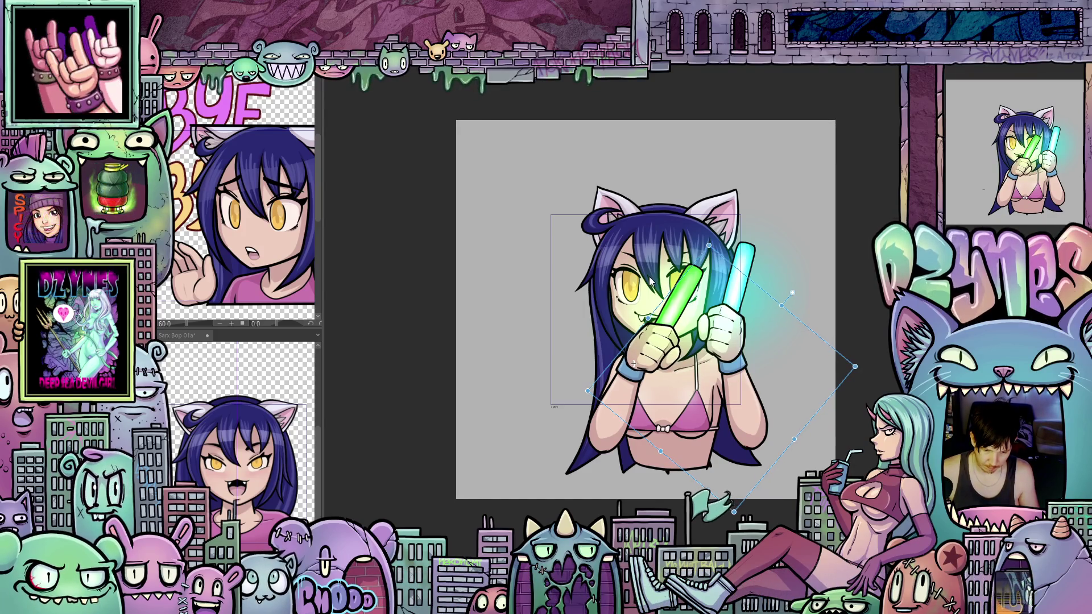
# Step: Nudge the glowsticks left, compare steep and slight tilts, then discard the unfinished transform
pyautogui.press('Left')
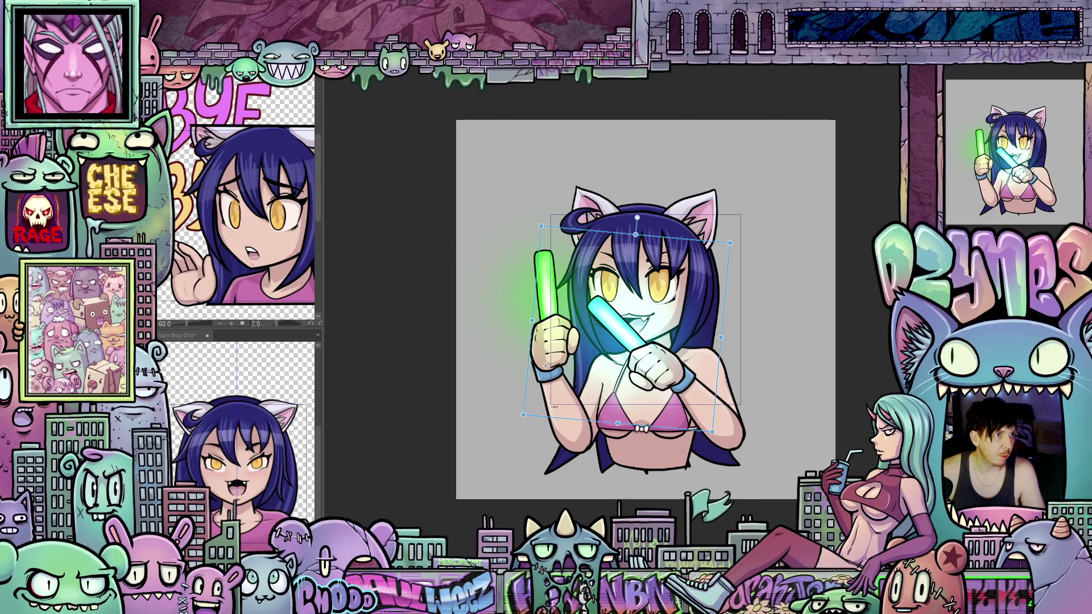
pyautogui.hotkey('ctrl', 'z')
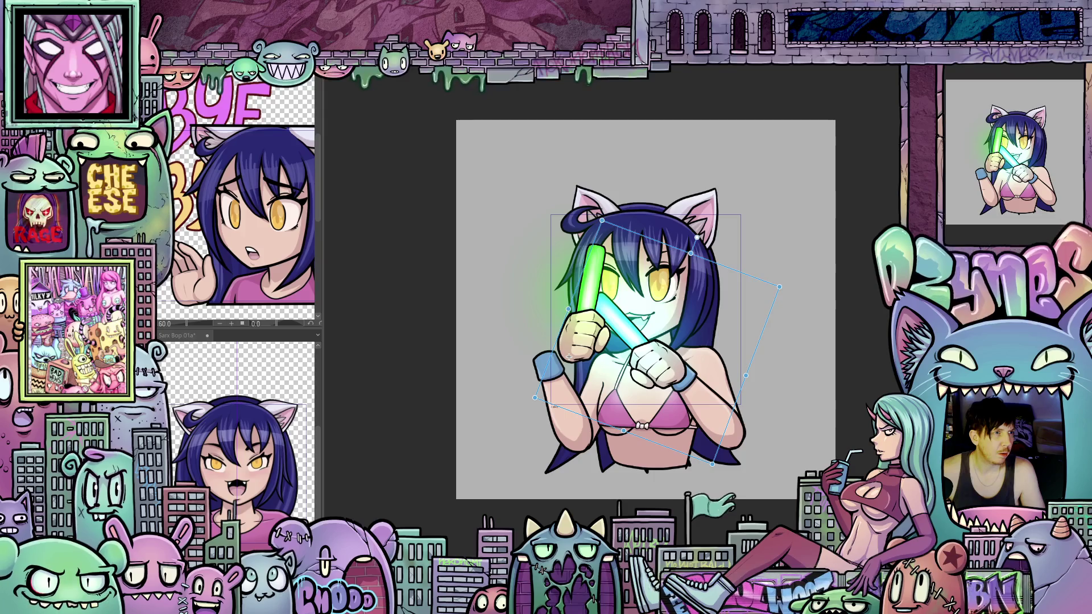
pyautogui.hotkey('ctrl', 'z')
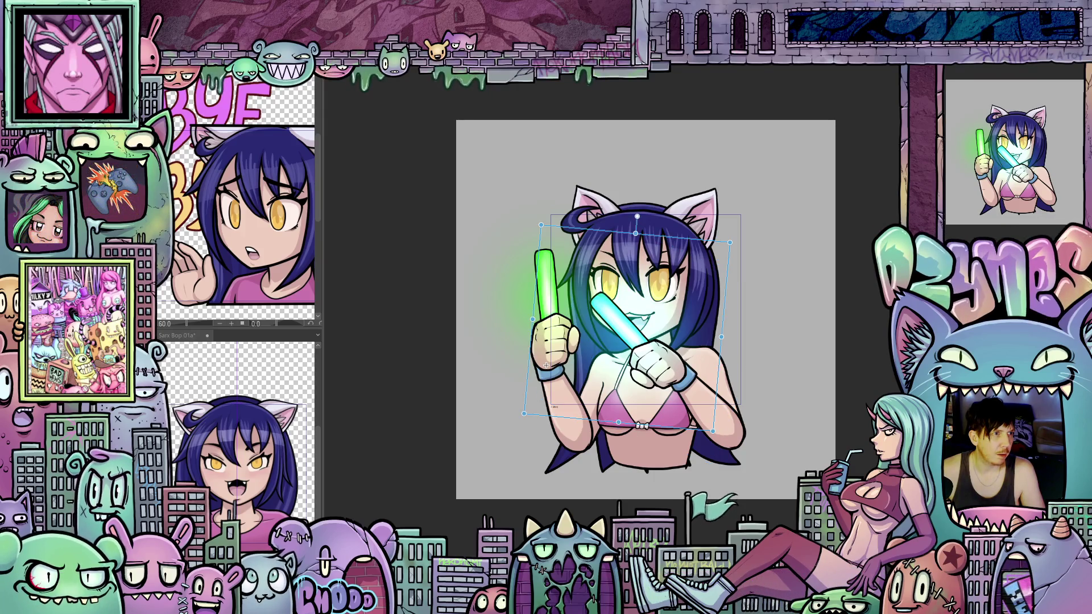
pyautogui.hotkey('ctrl', 'z')
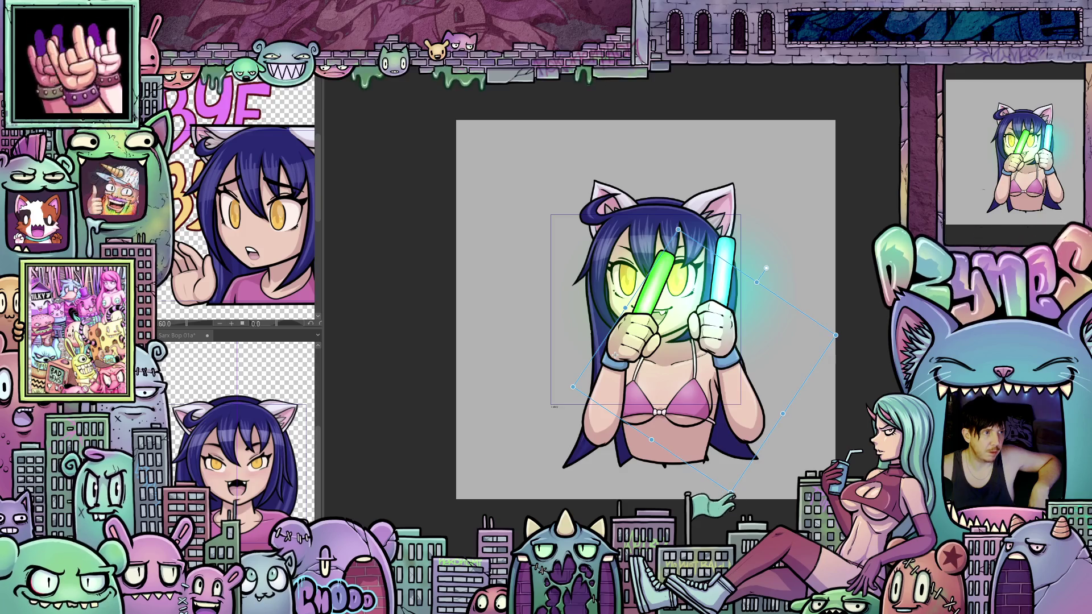
pyautogui.press('Escape')
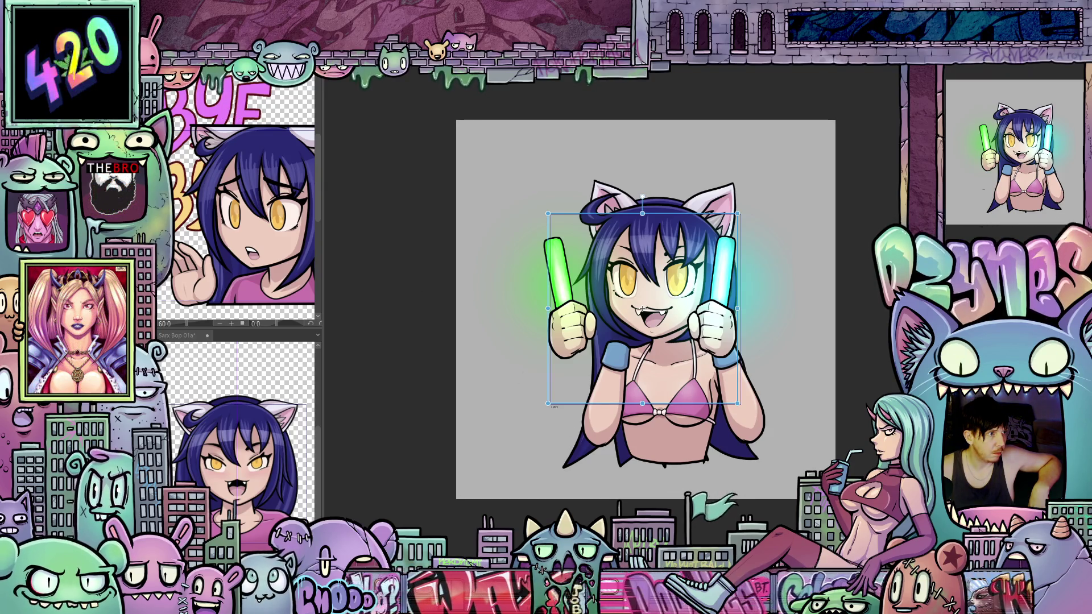
# Step: Cancel the transform, step to the crossed-arm frame, and delete the hand holding the green glowstick
pyautogui.hotkey('ctrl', 'z')
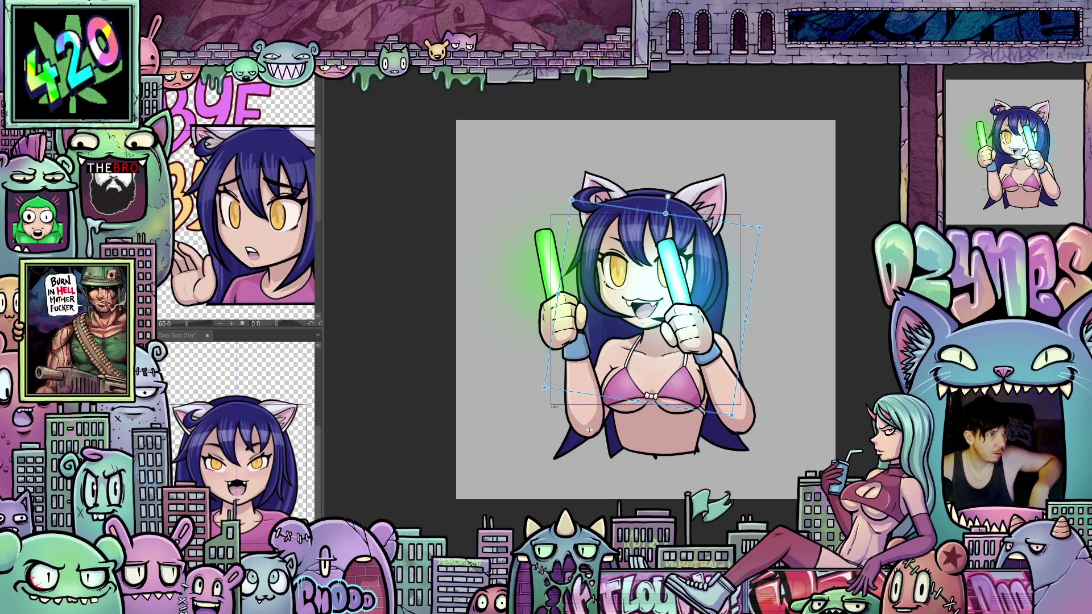
pyautogui.hotkey('ctrl', 'z')
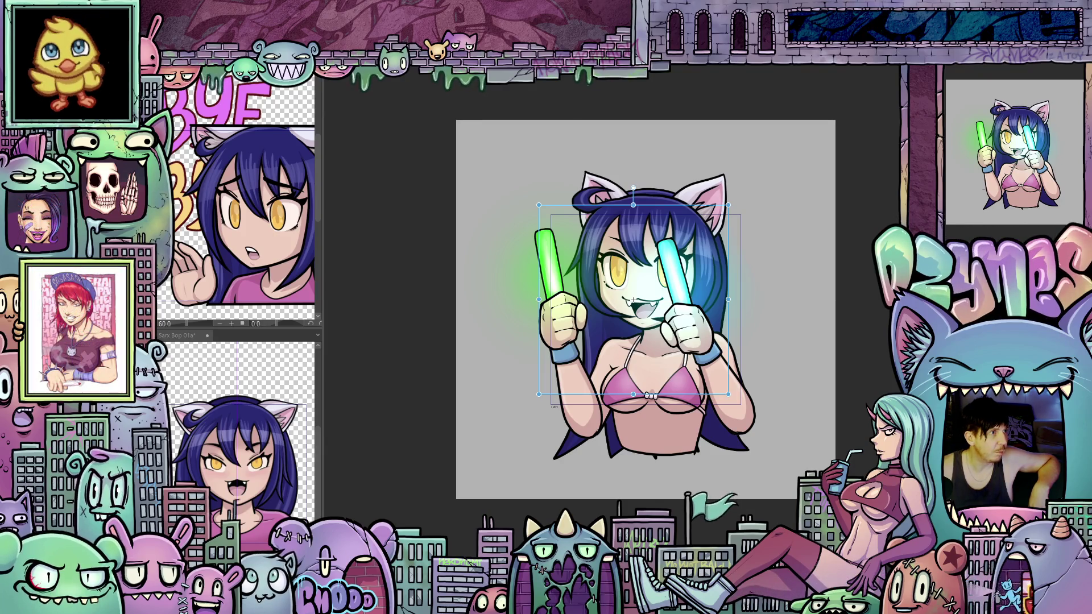
pyautogui.press('Right')
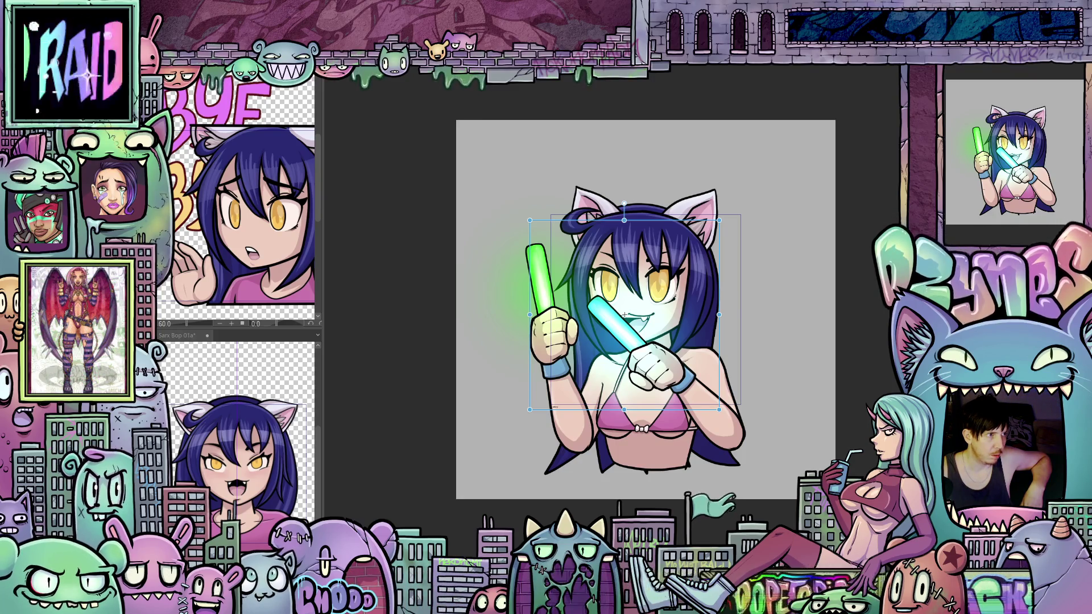
pyautogui.press('Delete')
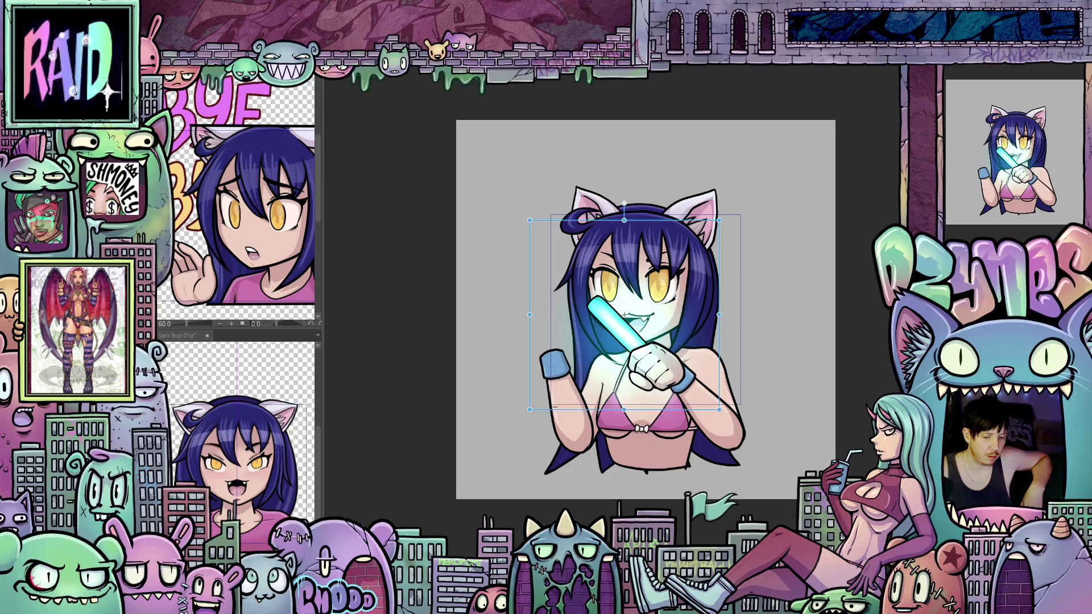
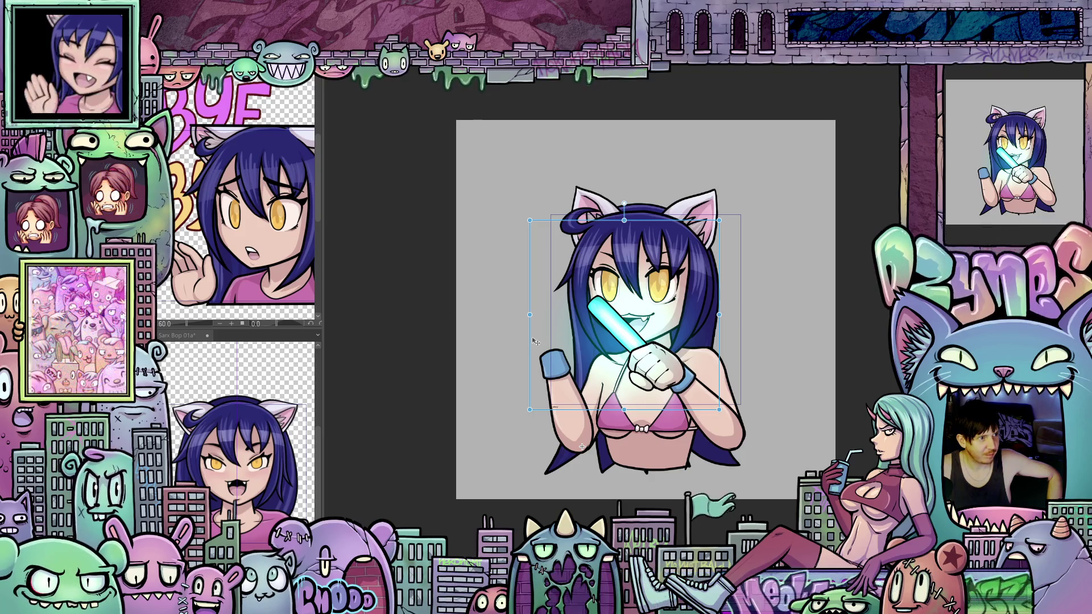
# Step: Tilt and nudge the blue glowstick arm across the bop frames with small rotations and a slight left shift
pyautogui.moveTo(523, 320); pyautogui.dragTo(524, 325)
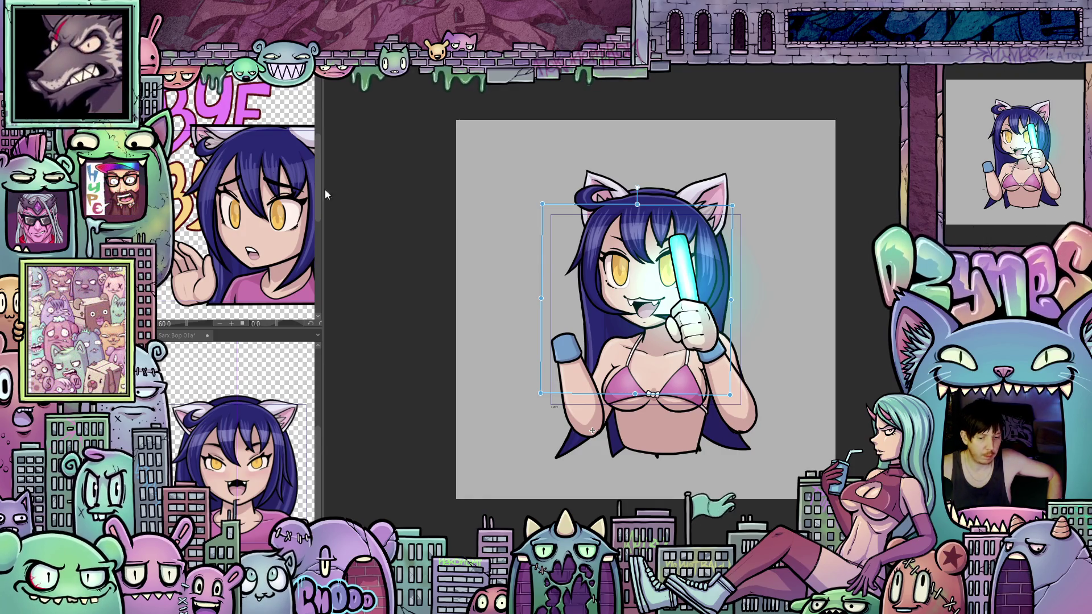
pyautogui.moveTo(529, 310); pyautogui.dragTo(542, 286)
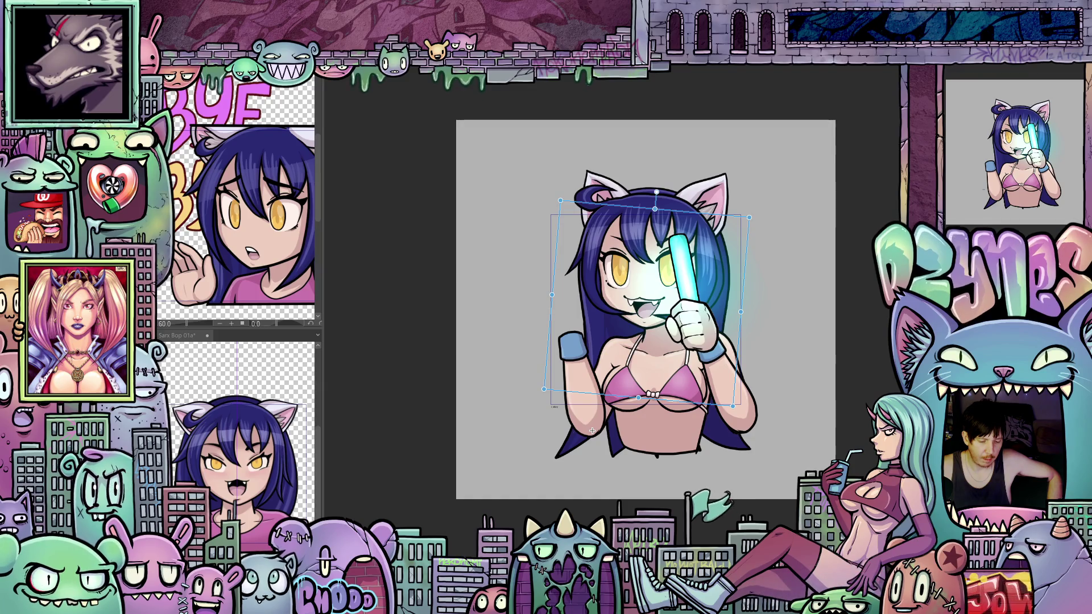
pyautogui.moveTo(591, 431); pyautogui.dragTo(590, 431)
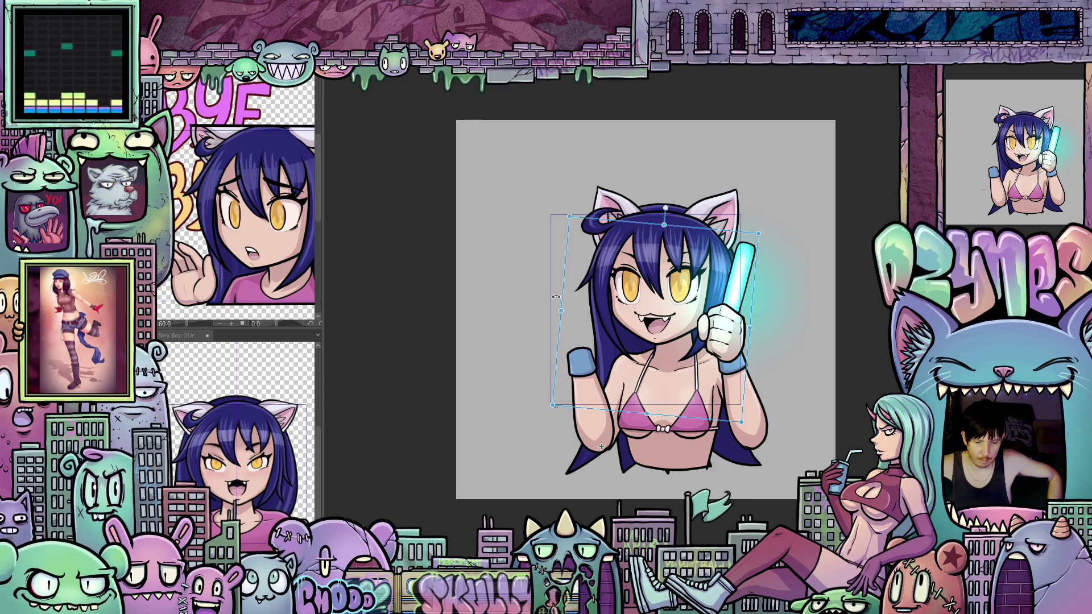
pyautogui.moveTo(556, 297); pyautogui.dragTo(576, 284)
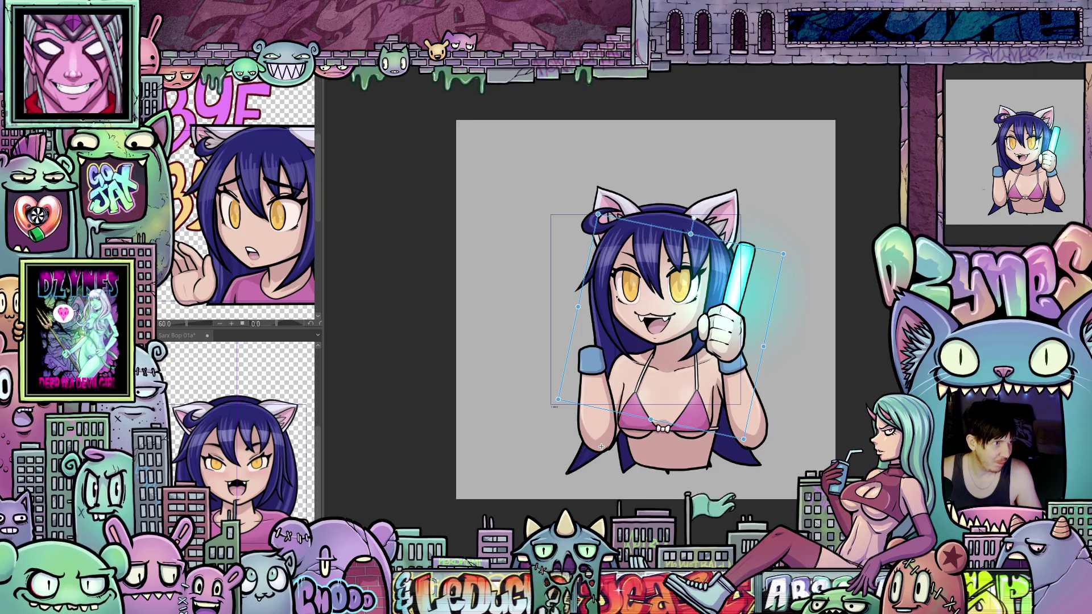
# Step: Step through eight frames to the crossed-arms pose and paste in the green glowstick hand
pyautogui.press('Right')
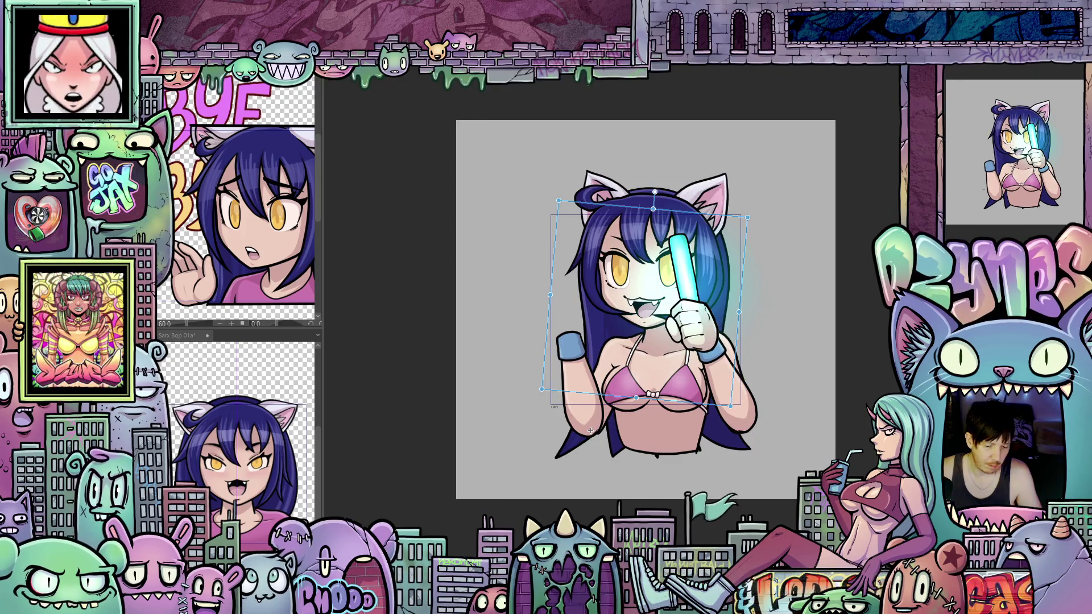
pyautogui.press('Right')
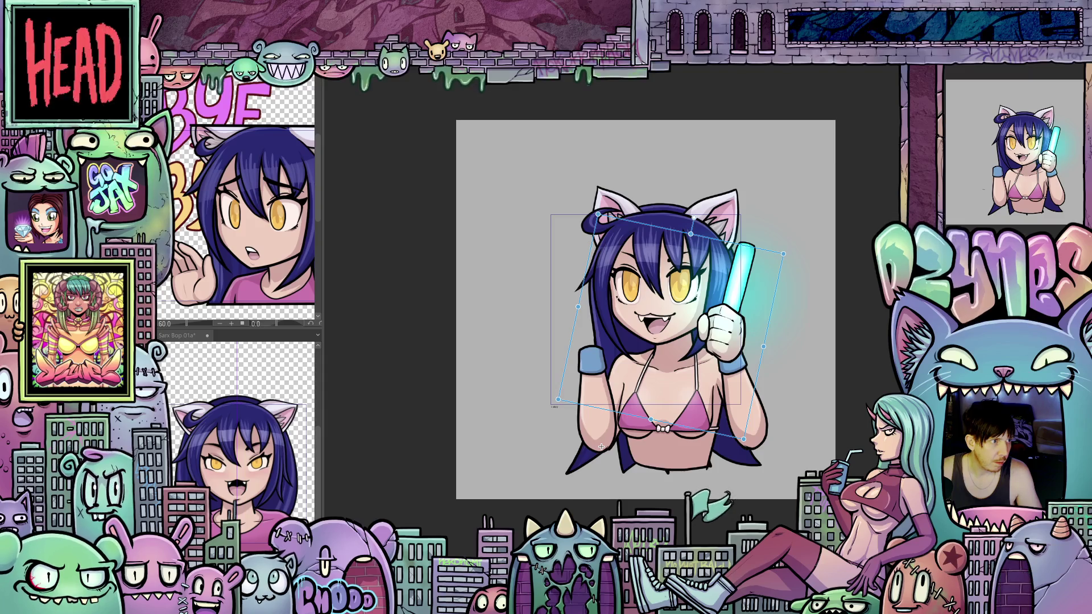
pyautogui.press('Right')
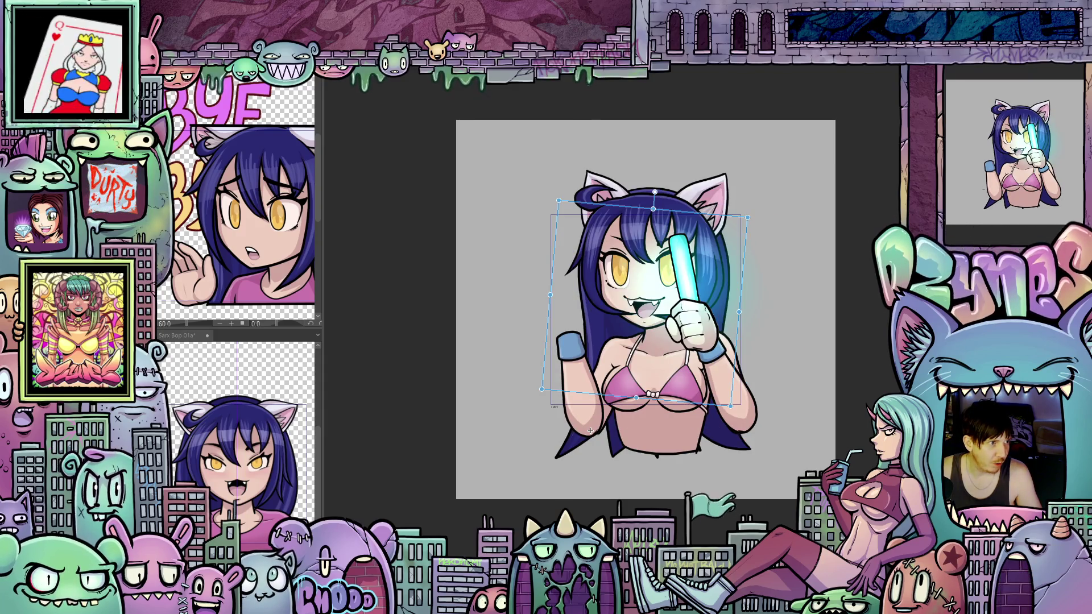
pyautogui.press('Right')
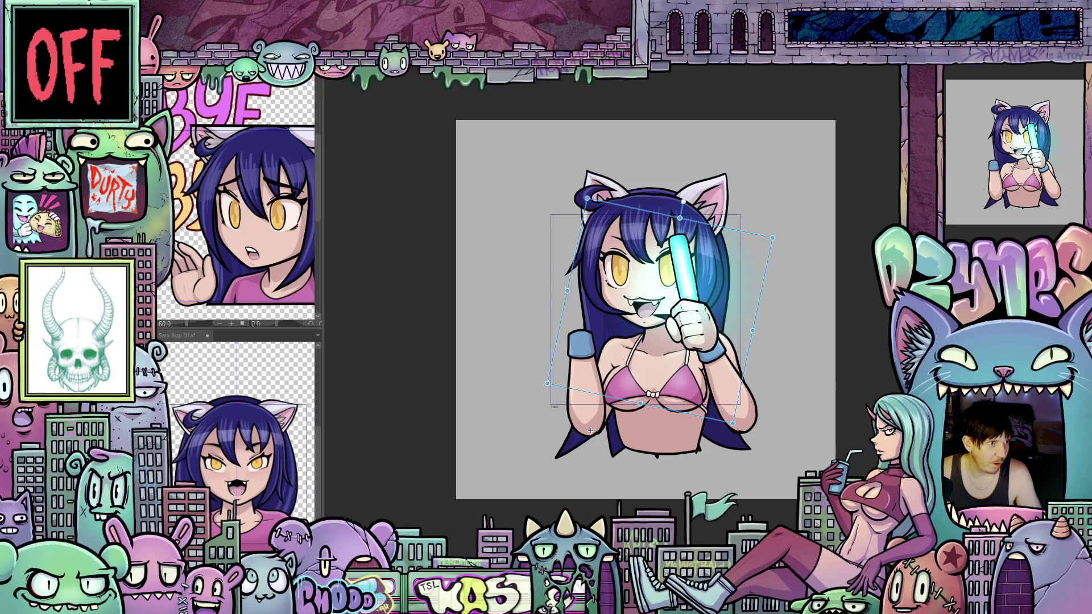
pyautogui.press('Right')
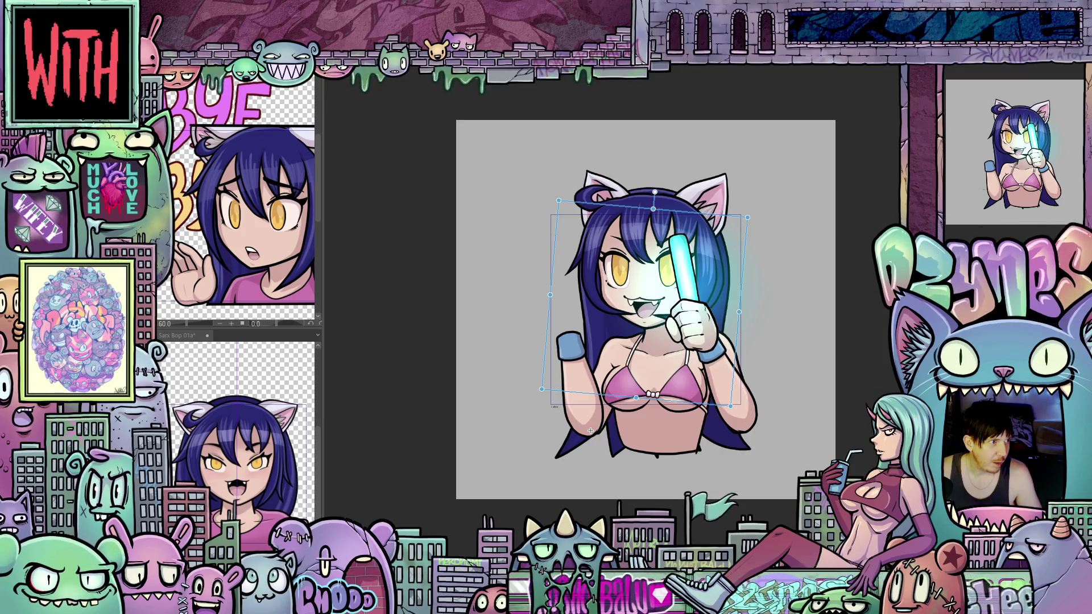
pyautogui.press('Right')
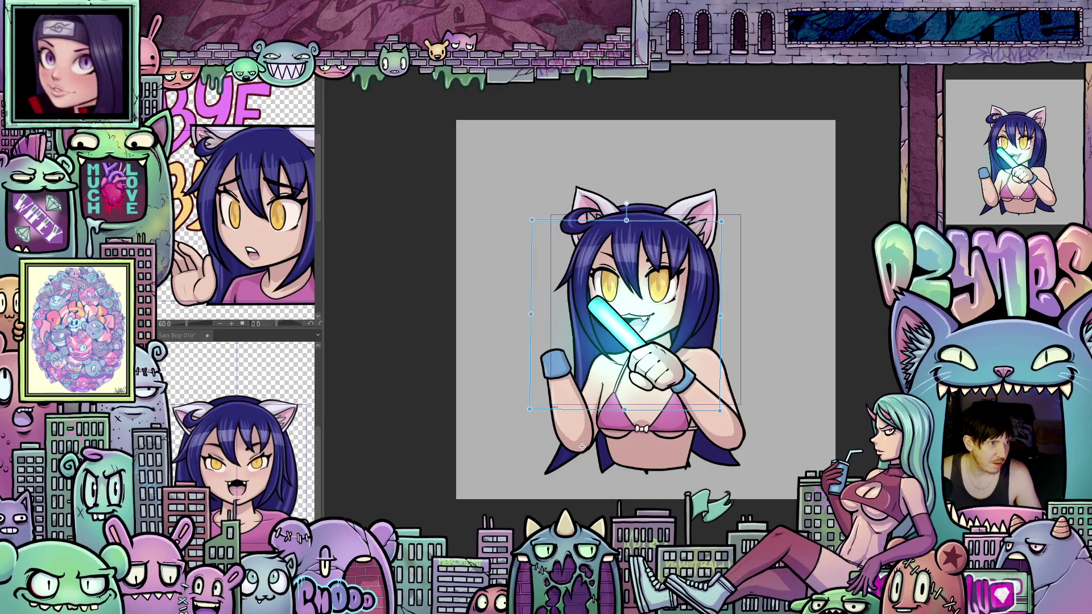
pyautogui.press('Right')
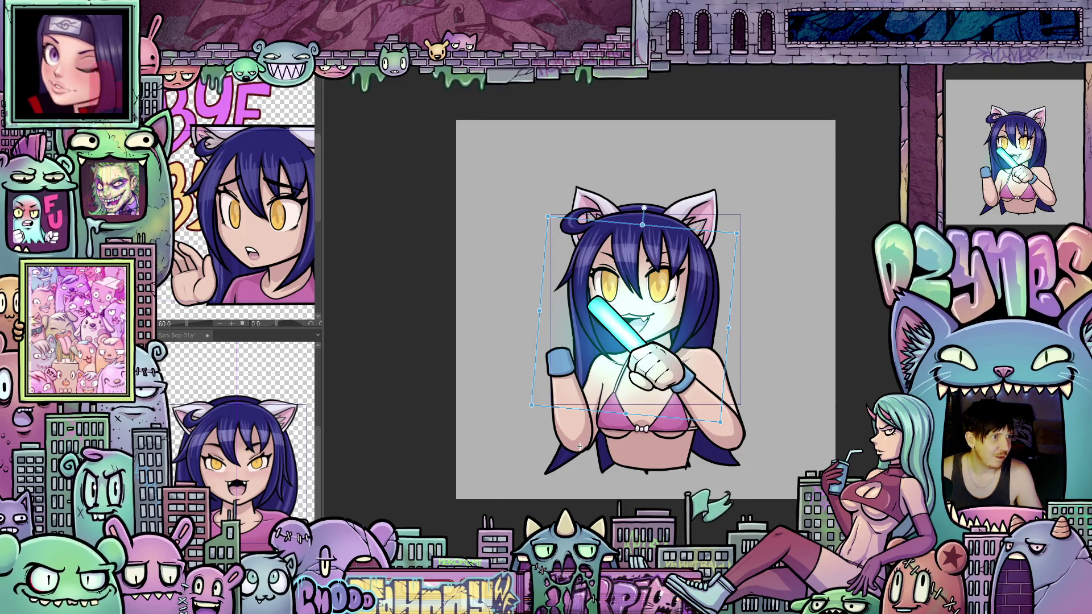
pyautogui.press('Right')
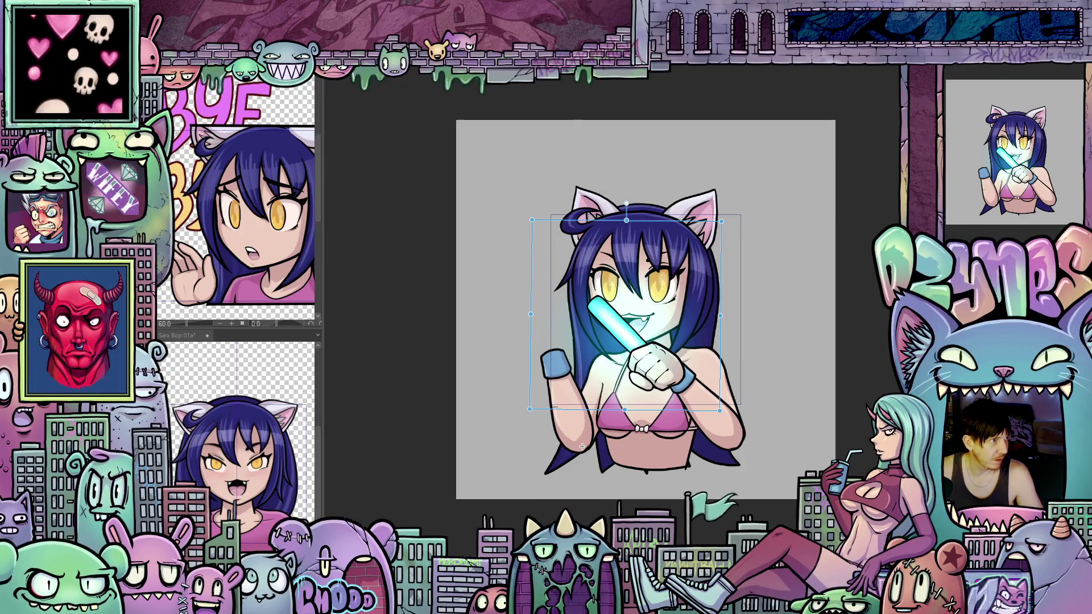
pyautogui.hotkey('ctrl', 'v')
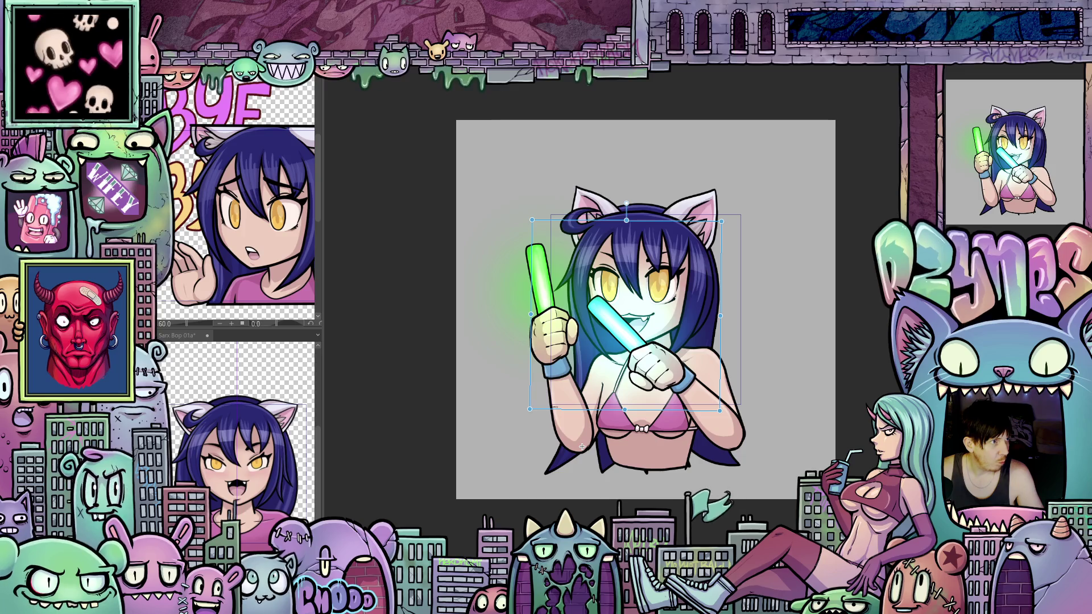
# Step: Shift the pasted green glowstick hand right and tilt it slightly, then advance one frame
pyautogui.moveTo(627, 315); pyautogui.dragTo(624, 315)
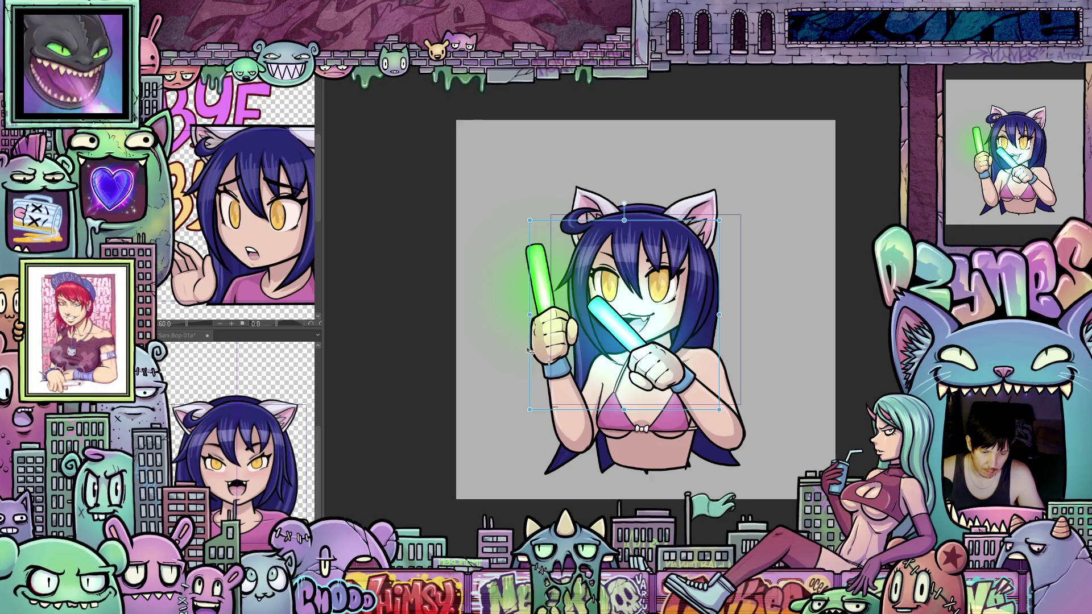
pyautogui.moveTo(529, 349); pyautogui.dragTo(535, 352)
pyautogui.moveTo(530, 286)
pyautogui.mouseDown()
pyautogui.moveTo(523, 315)
pyautogui.moveTo(535, 290)
pyautogui.moveTo(503, 330)
pyautogui.moveTo(533, 286)
pyautogui.moveTo(522, 279)
pyautogui.mouseUp()
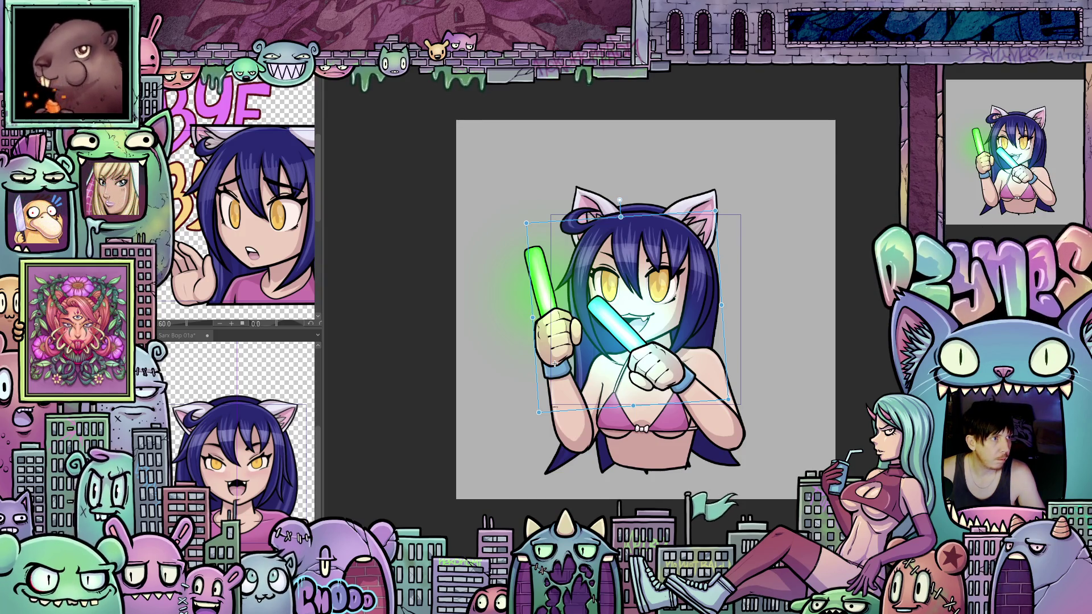
pyautogui.press('Right')
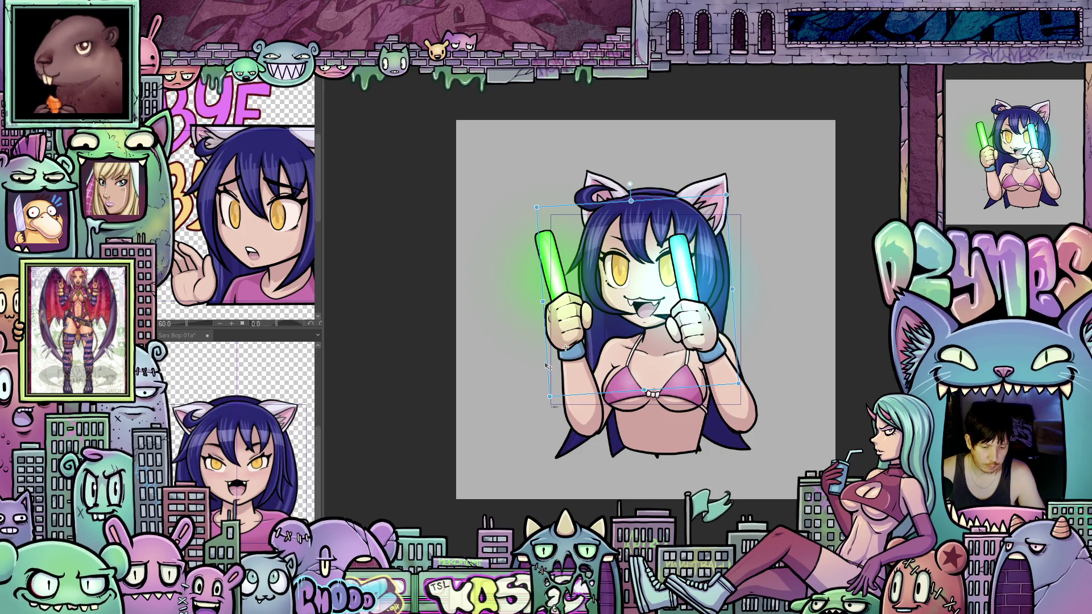
# Step: Move and rotate the glowstick hands so the green glowstick stands upright, shifting them down and right
pyautogui.moveTo(543, 363); pyautogui.dragTo(555, 365)
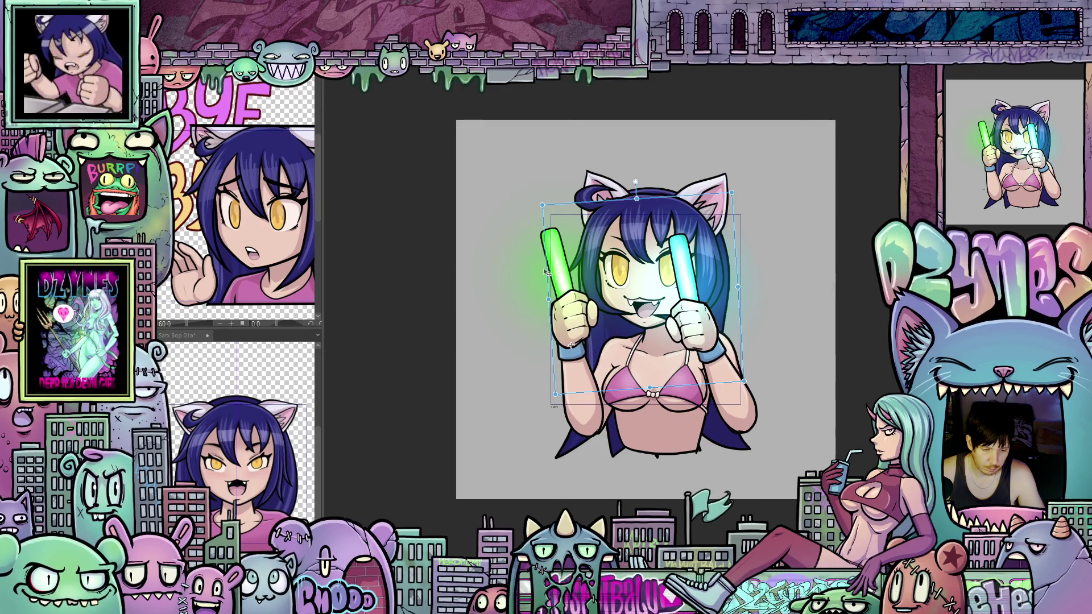
pyautogui.moveTo(545, 274); pyautogui.dragTo(554, 259)
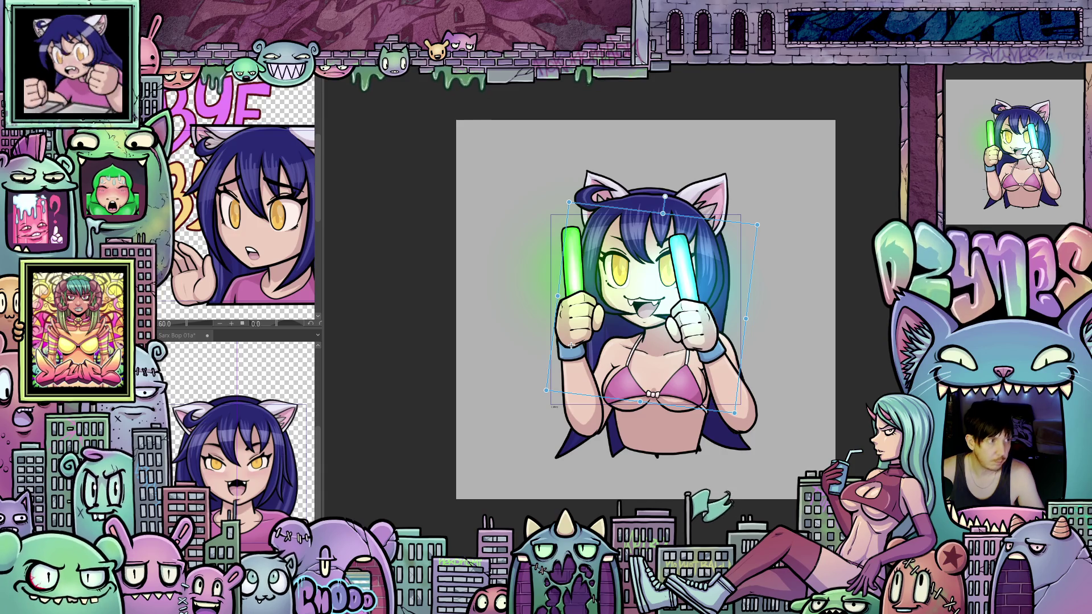
pyautogui.moveTo(571, 345)
pyautogui.mouseDown()
pyautogui.moveTo(582, 361)
pyautogui.moveTo(572, 390)
pyautogui.mouseUp()
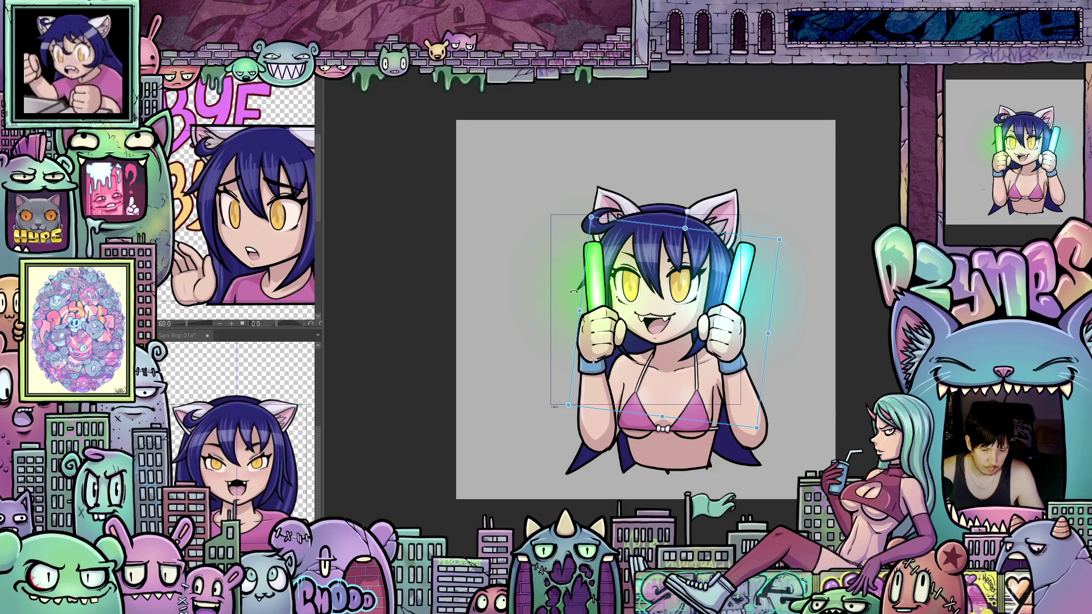
pyautogui.moveTo(574, 290); pyautogui.dragTo(589, 284)
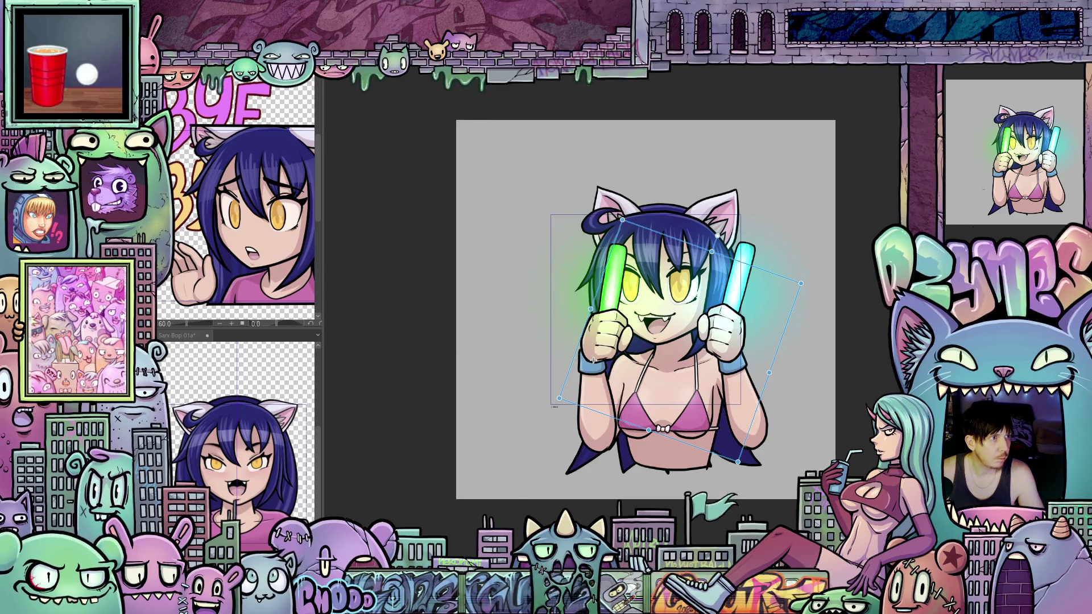
pyautogui.hotkey('ctrl', 'z')
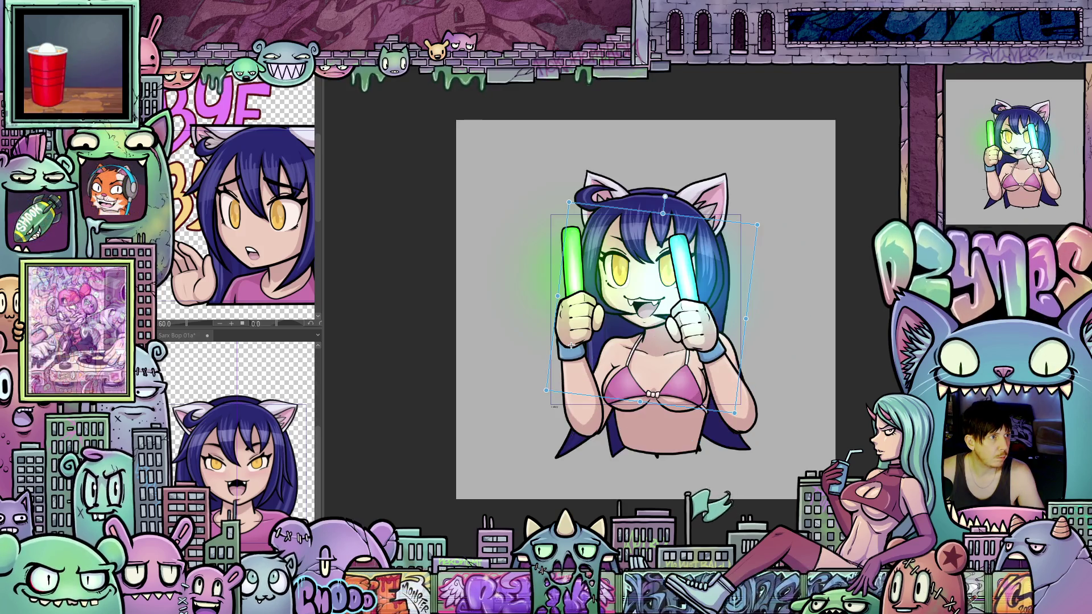
# Step: Flip back and forth between the glowstick pose frames to check the motion
pyautogui.hotkey('ctrl', 'z')
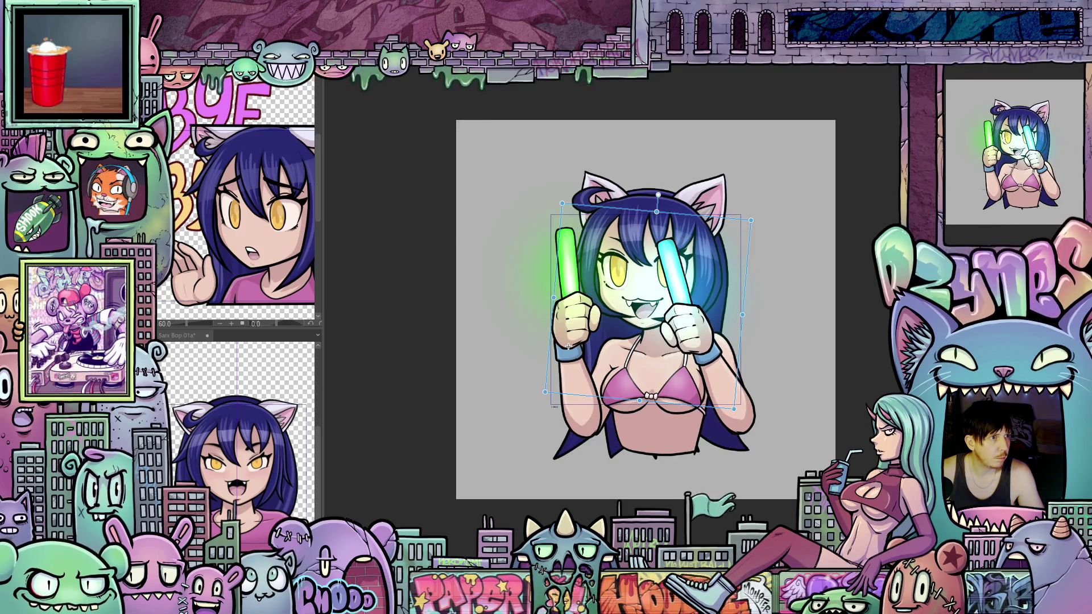
pyautogui.hotkey('ctrl', 'y')
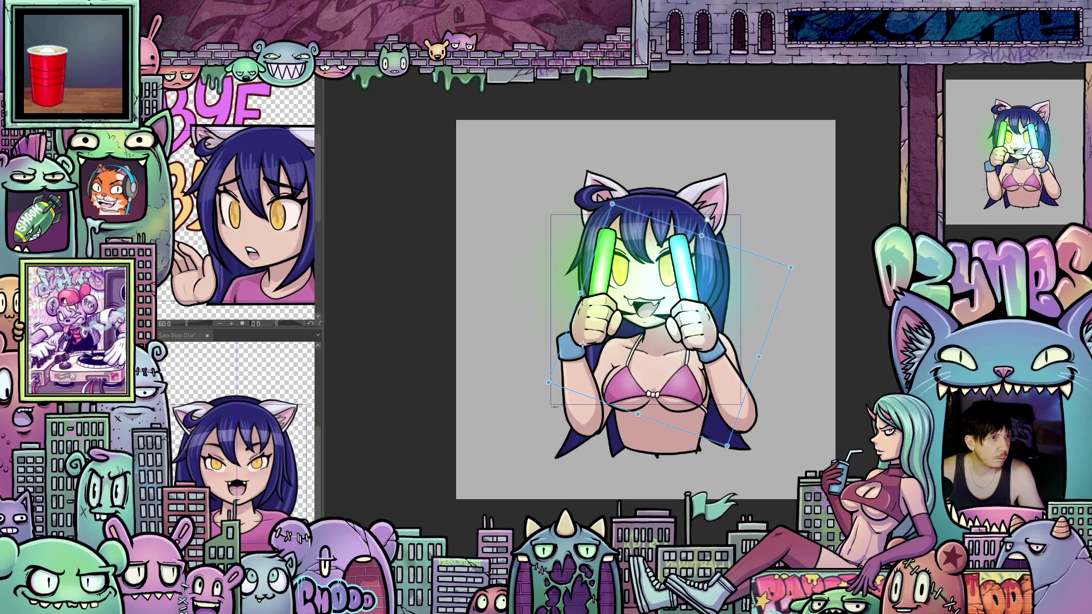
pyautogui.hotkey('ctrl', 'z')
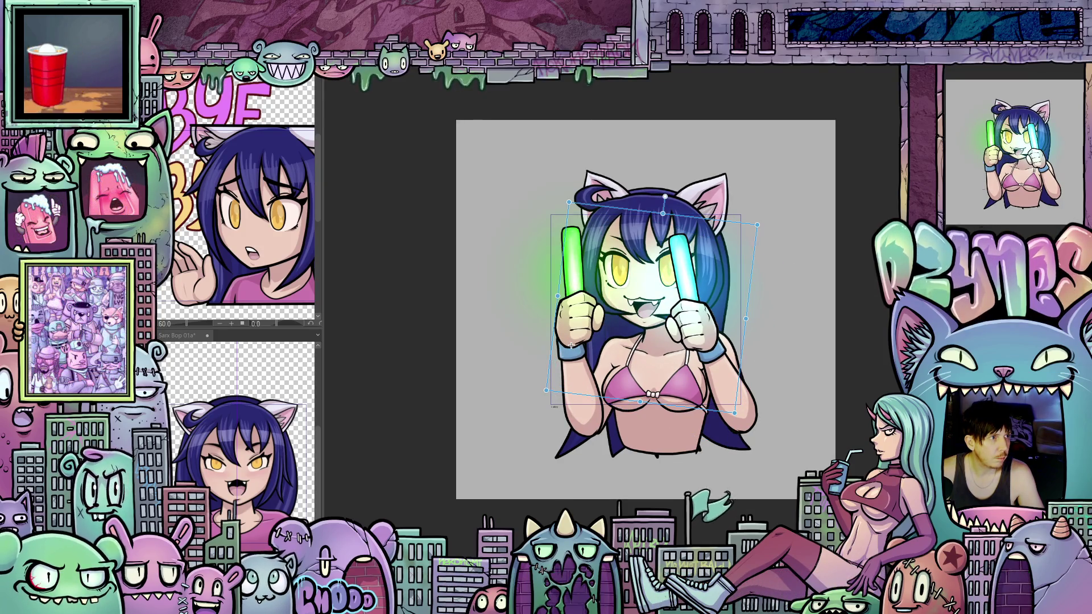
pyautogui.hotkey('ctrl', 'y')
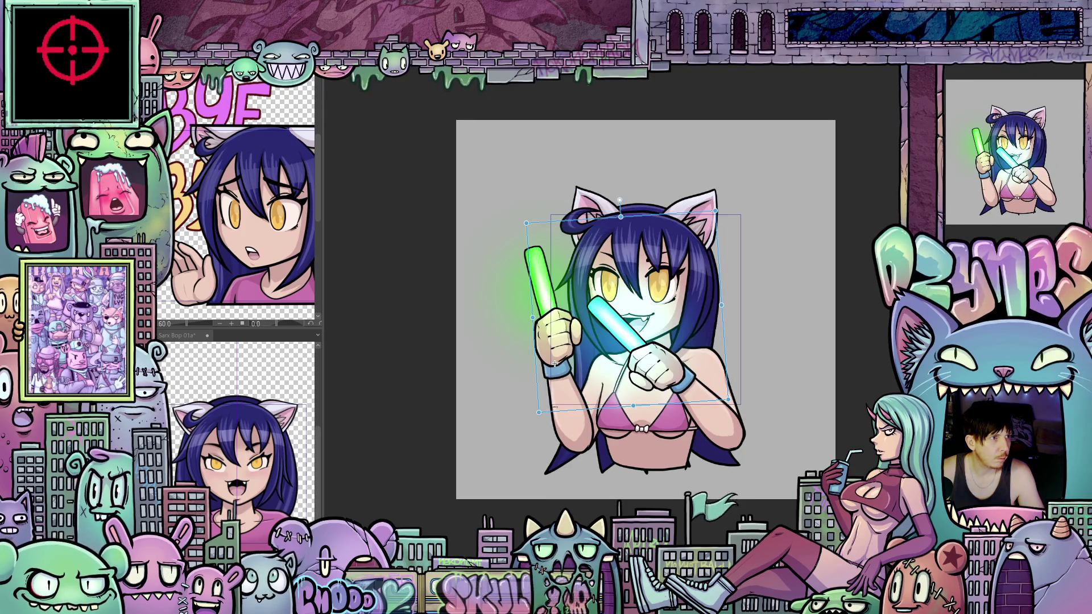
pyautogui.hotkey('ctrl', 'z')
pyautogui.hotkey('ctrl', 'y')
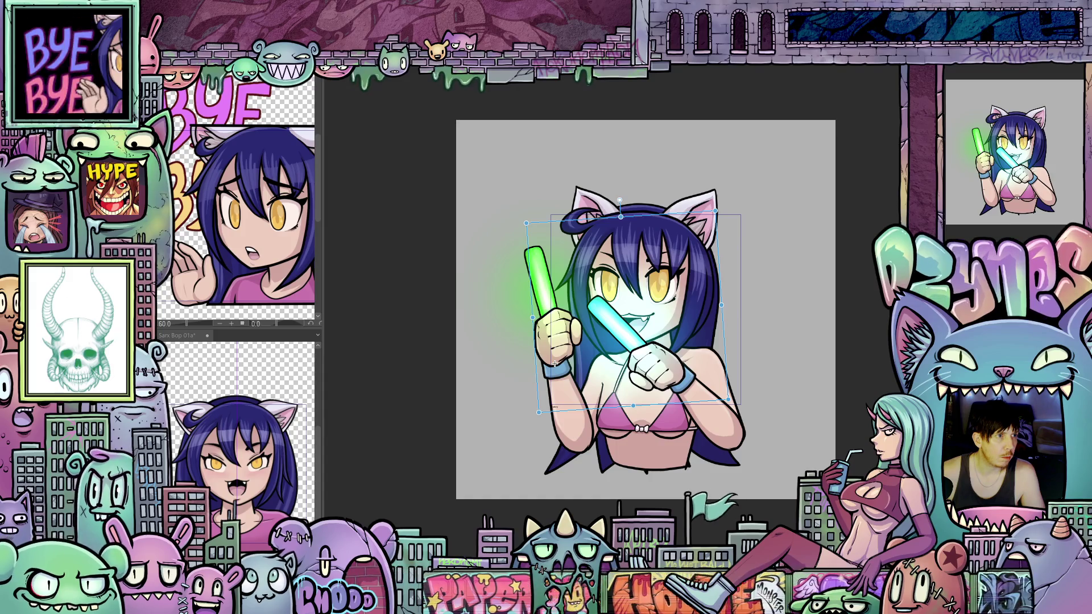
# Step: Step two frames, render a playback preview, and nudge the character art up slightly
pyautogui.hotkey('ctrl', 'z')
pyautogui.hotkey('ctrl', 'z')
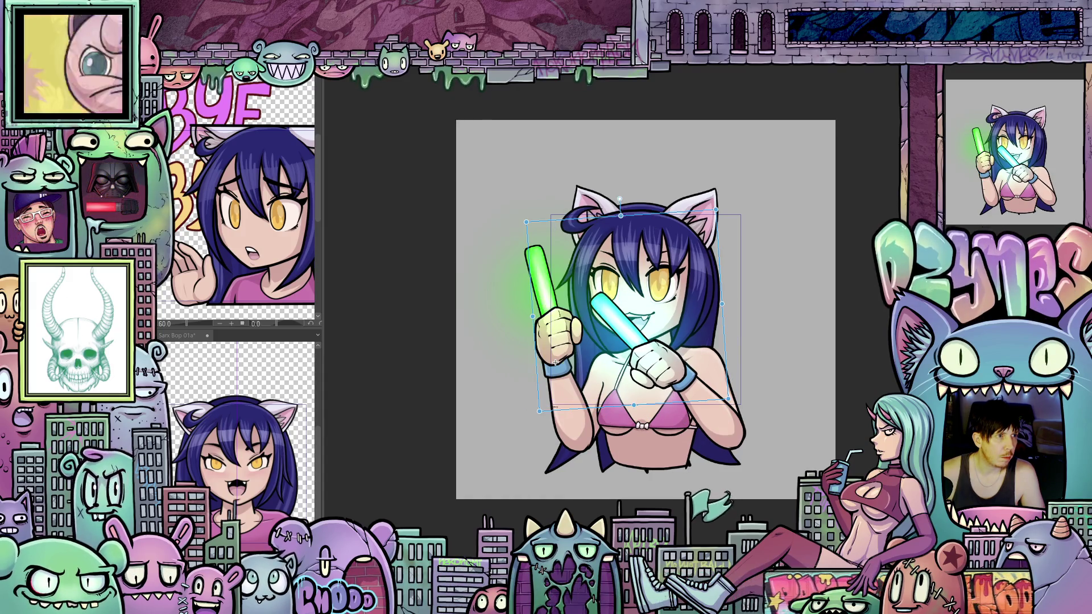
pyautogui.hotkey('ctrl', 'z')
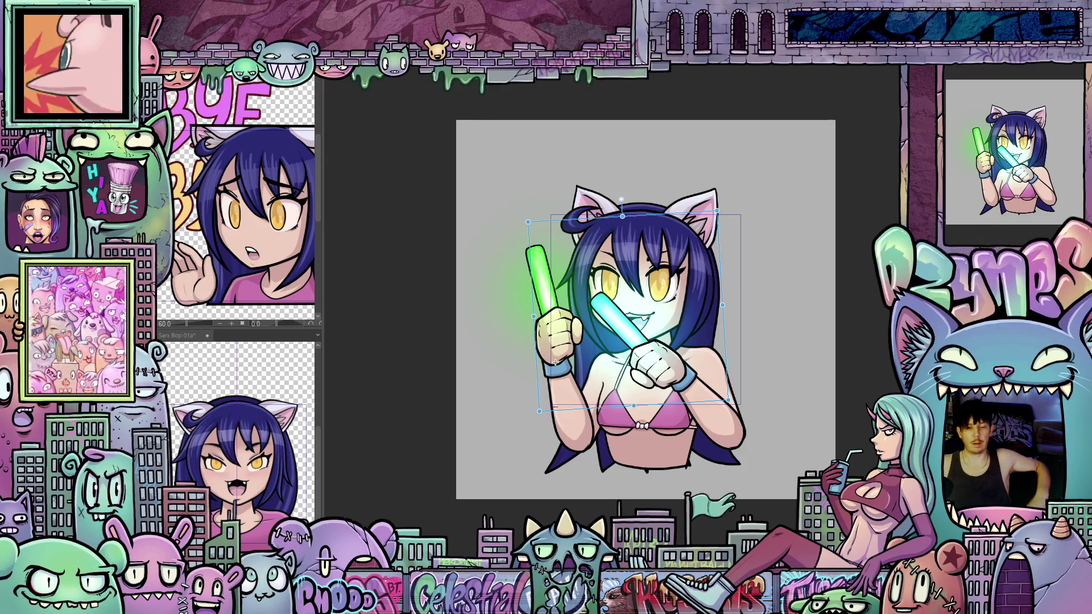
pyautogui.press('space')
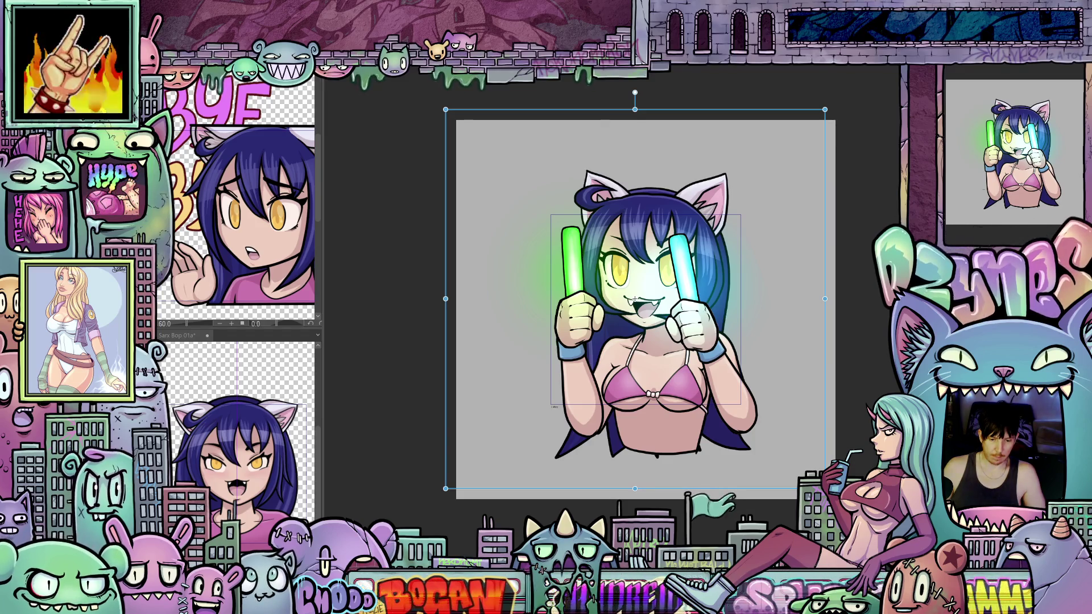
pyautogui.press('Up')
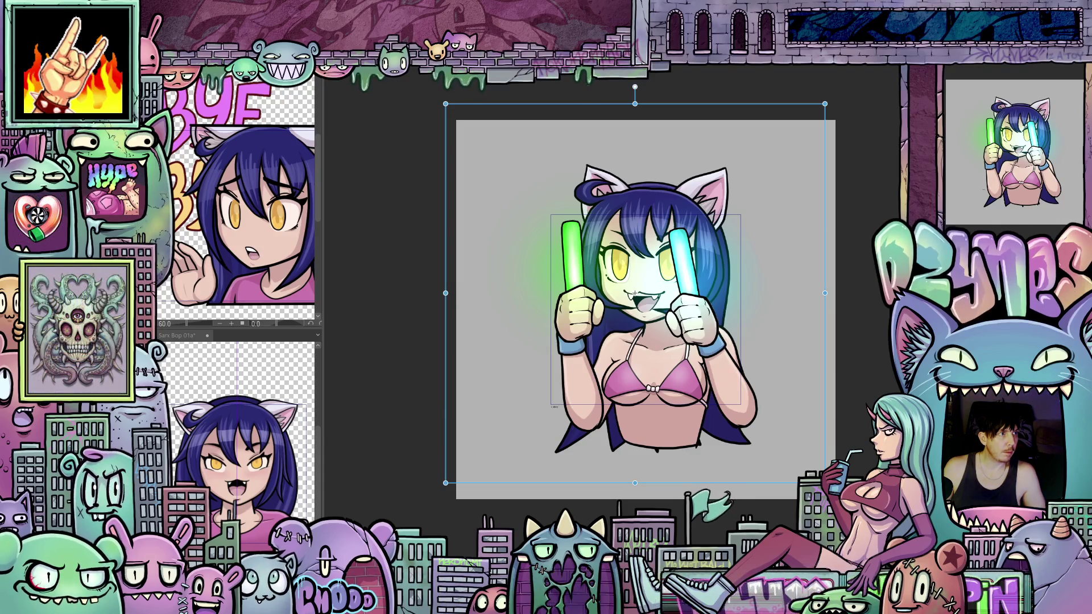
# Step: Step forward through fifteen bop frames one by one, ending on the crossed-glowstick pose
pyautogui.press('Right')
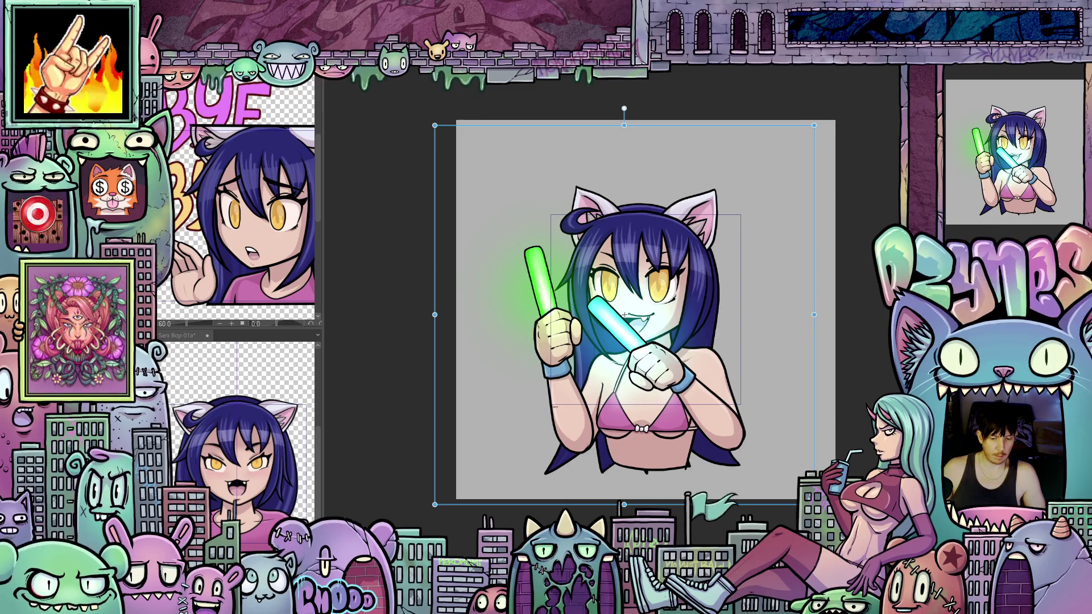
pyautogui.press('Right')
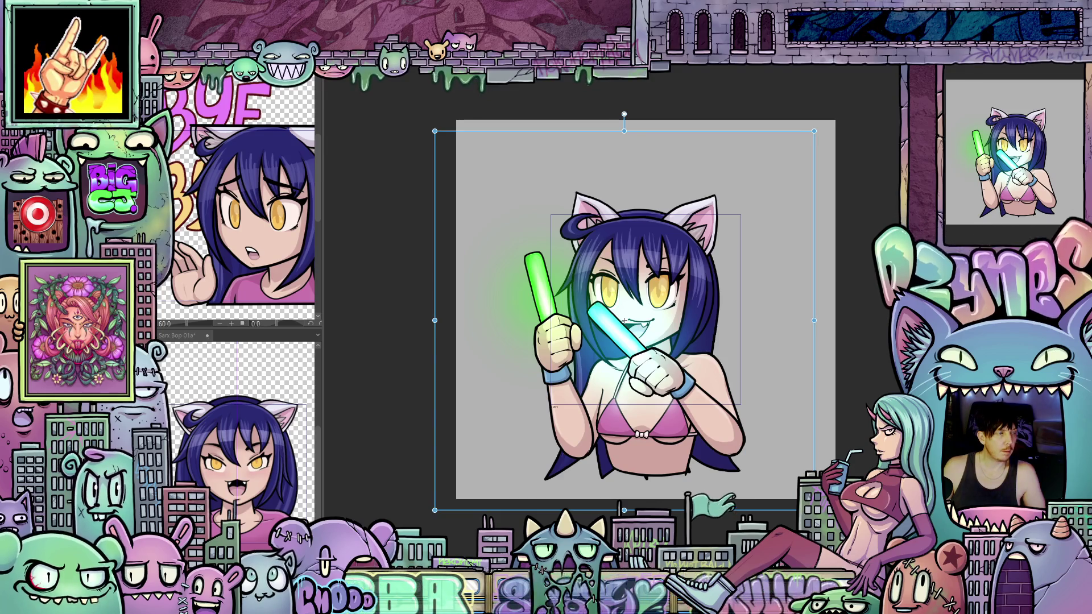
pyautogui.press('Right')
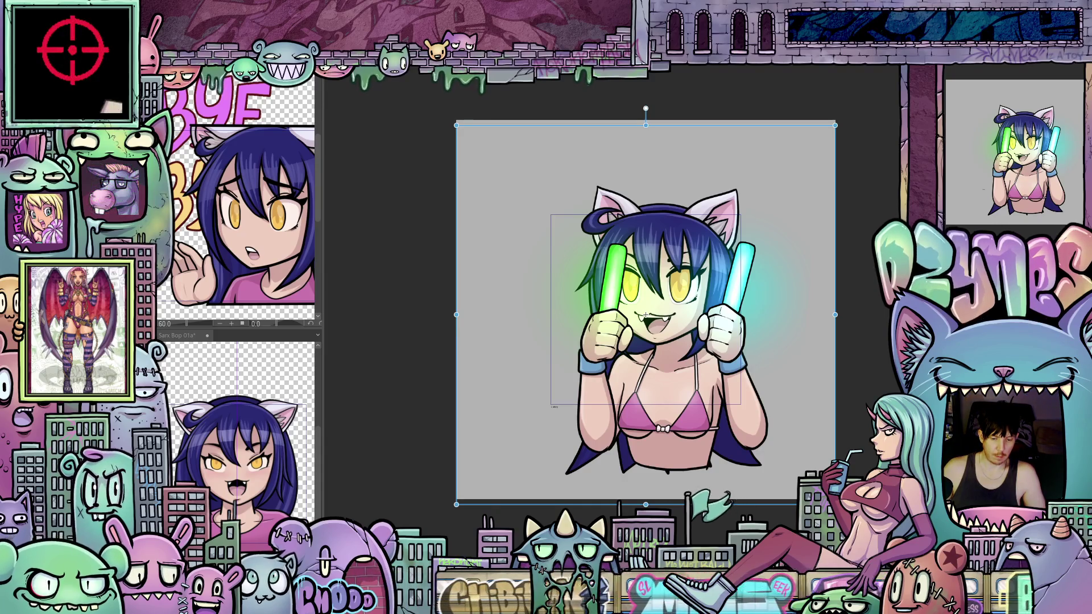
pyautogui.press('Right')
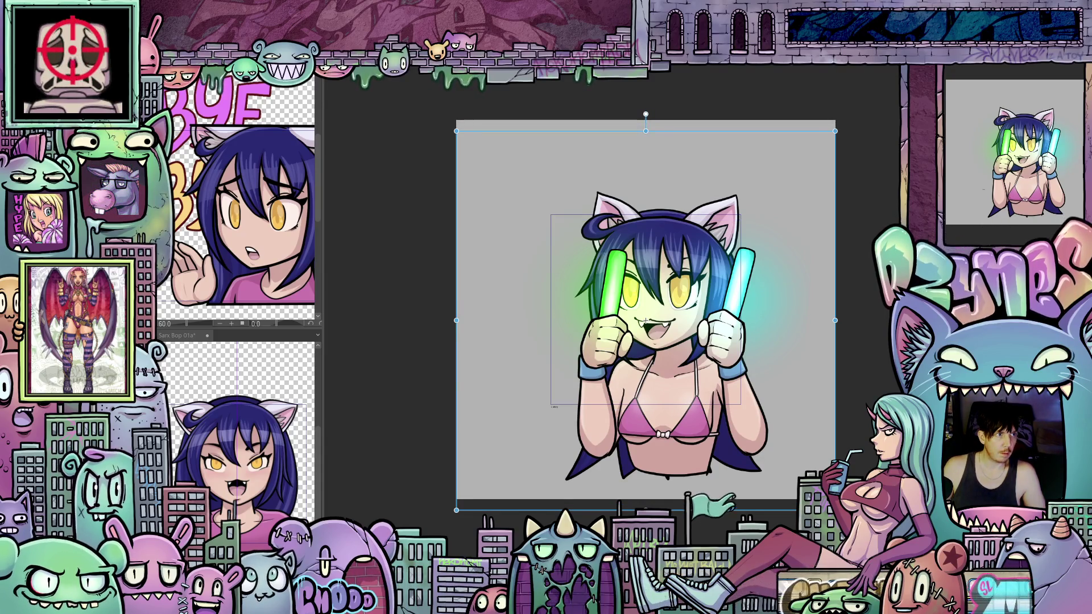
pyautogui.press('Right')
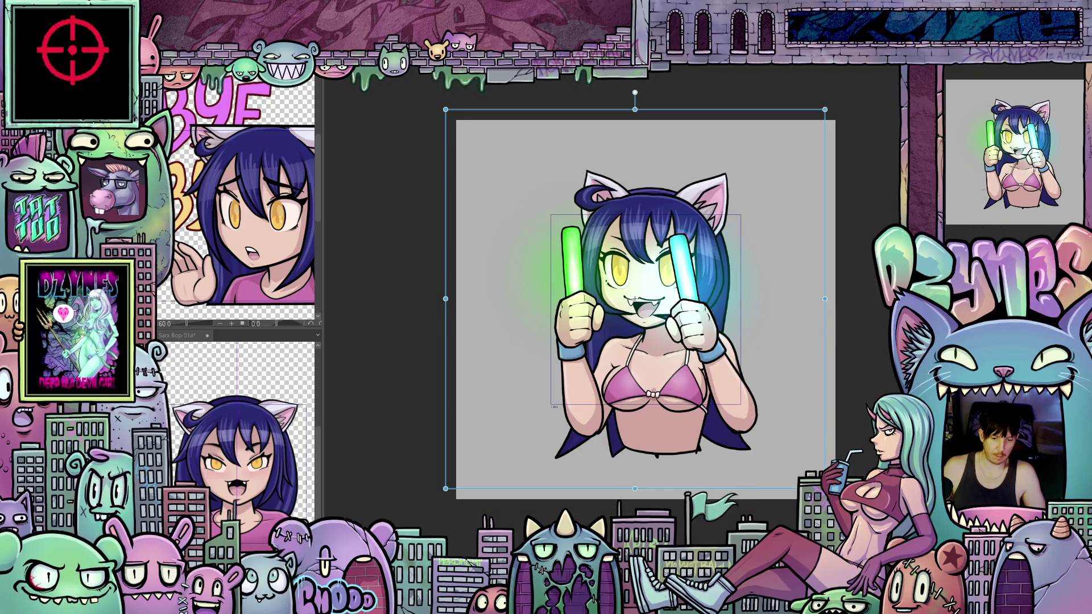
pyautogui.press('Right')
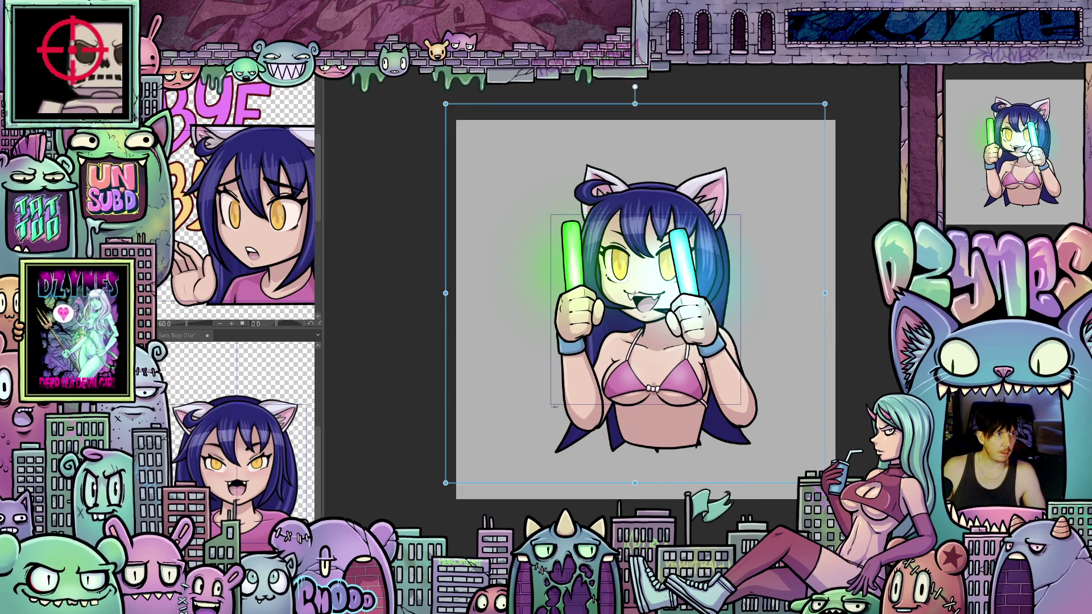
pyautogui.press('Right')
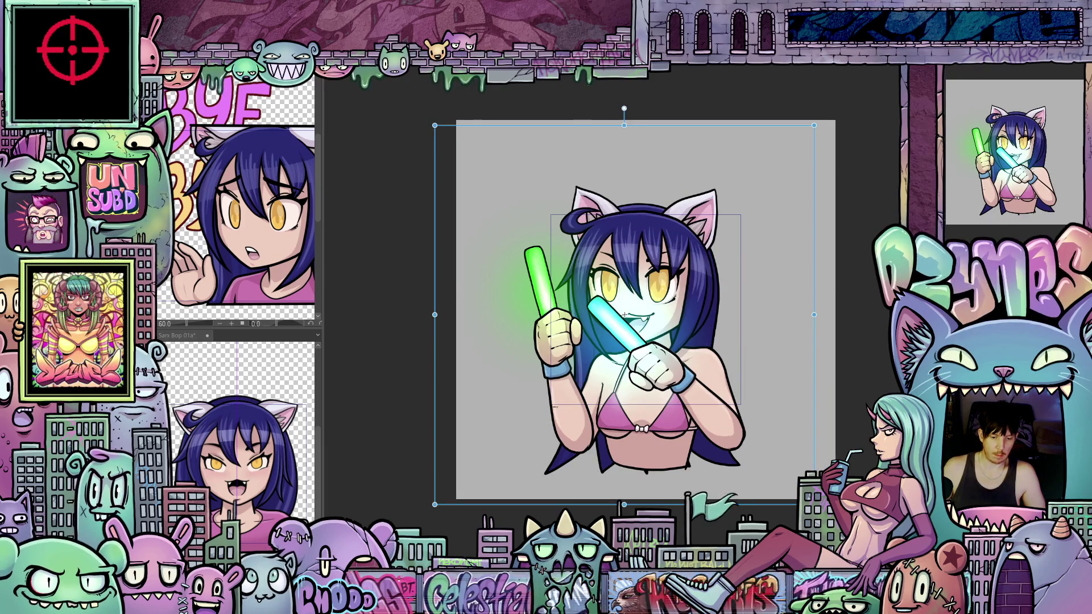
pyautogui.press('Right')
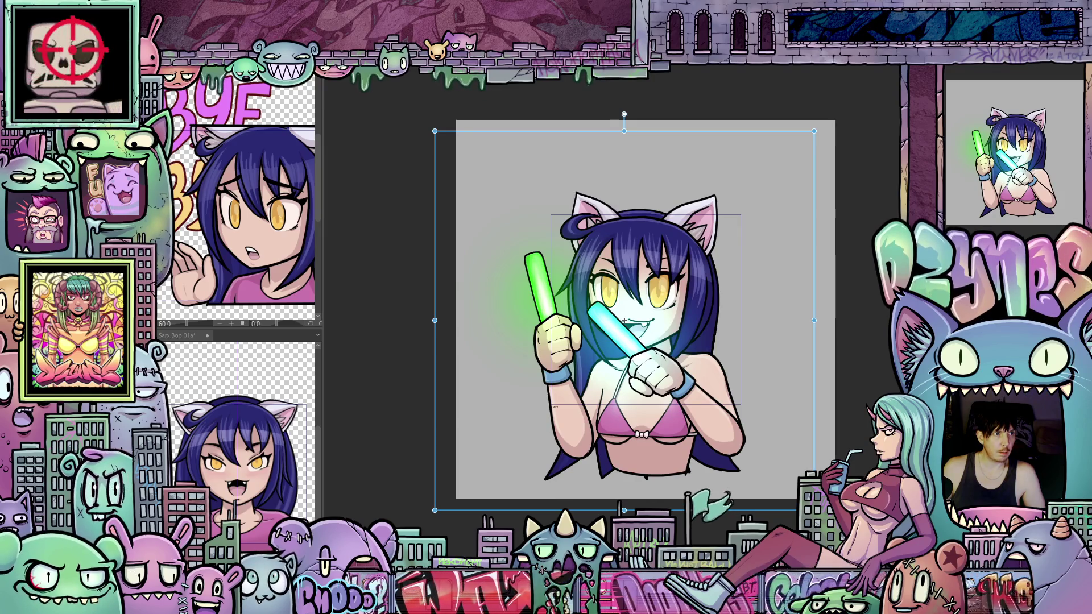
pyautogui.press('Right')
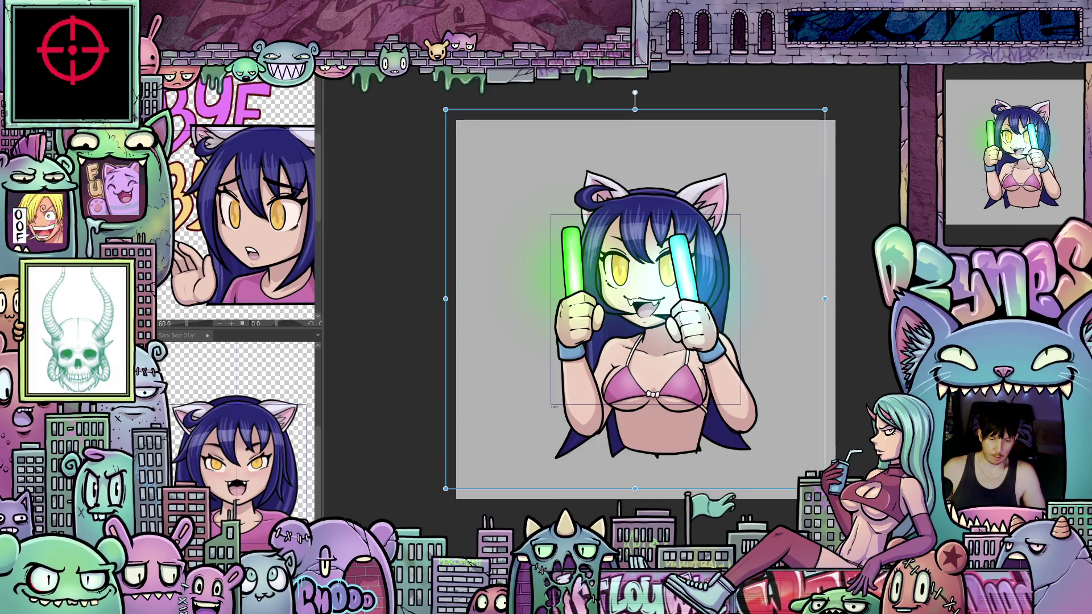
pyautogui.press('Right')
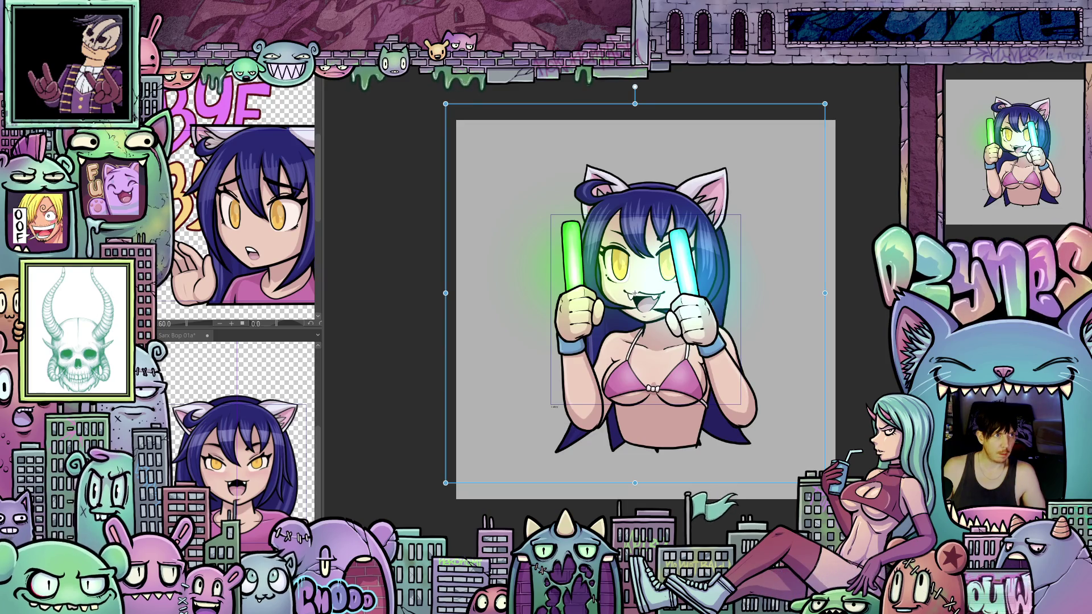
pyautogui.press('Right')
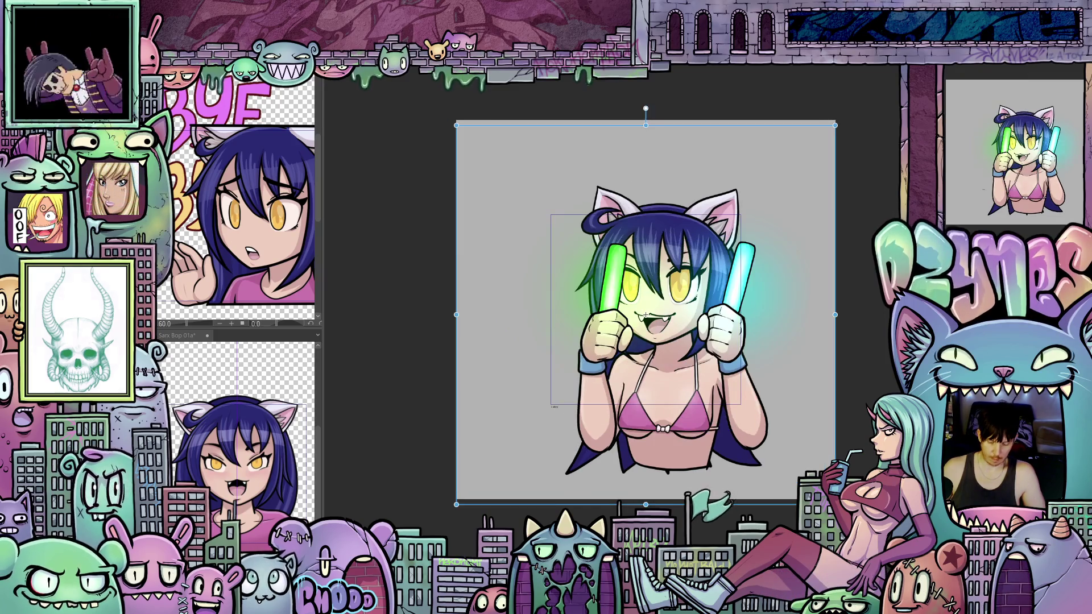
pyautogui.press('Right')
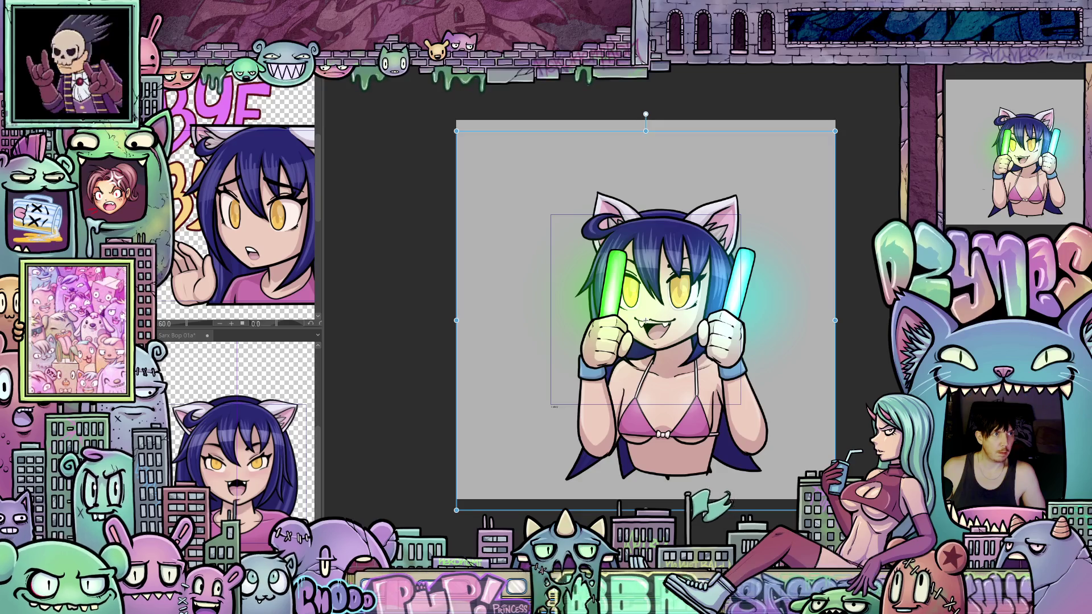
pyautogui.press('Right')
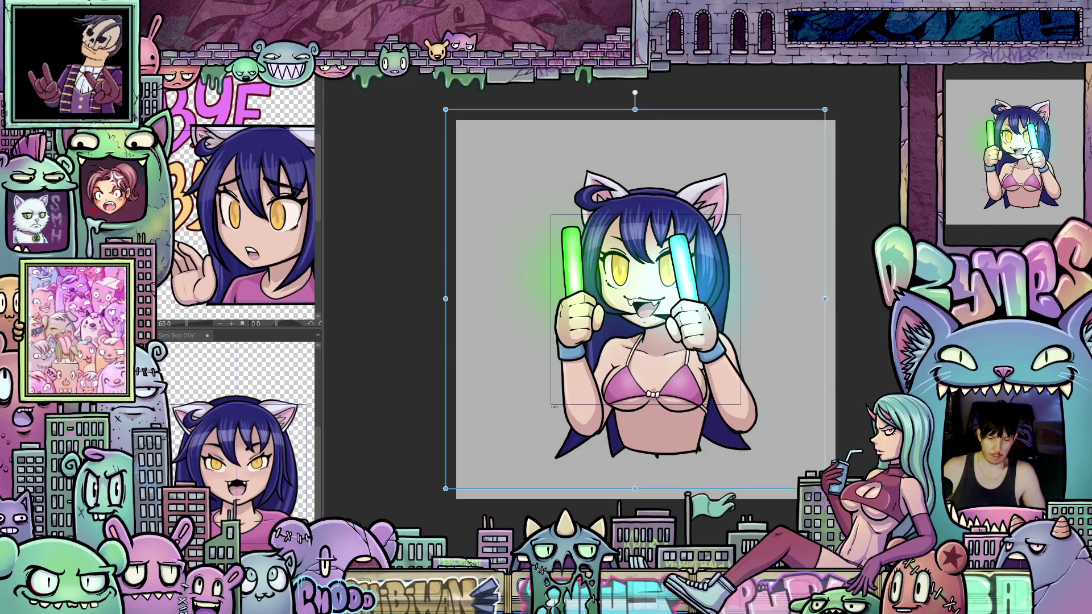
pyautogui.press('Right')
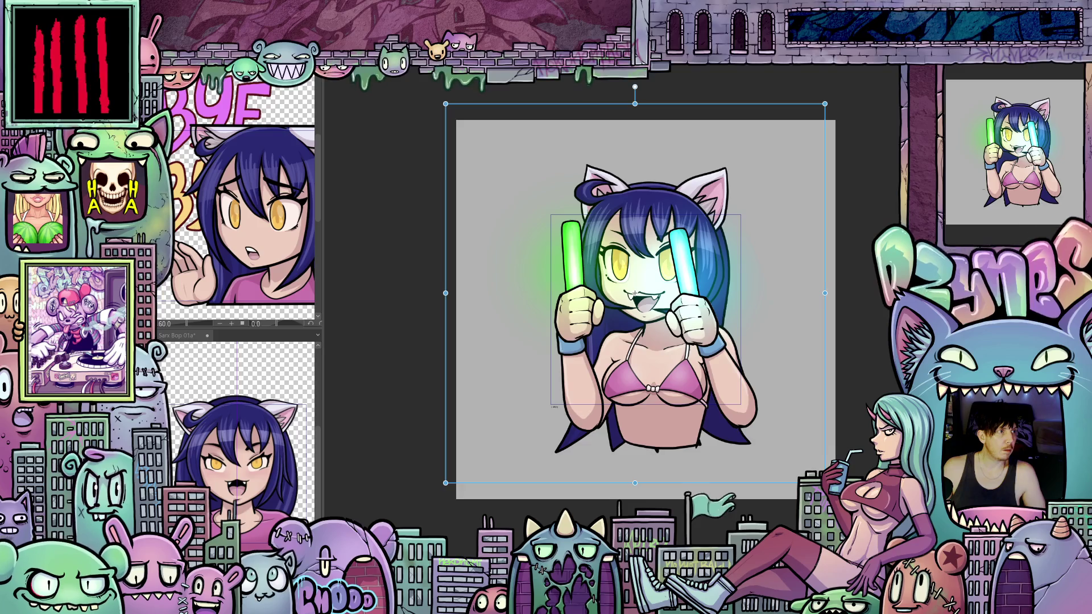
pyautogui.press('Right')
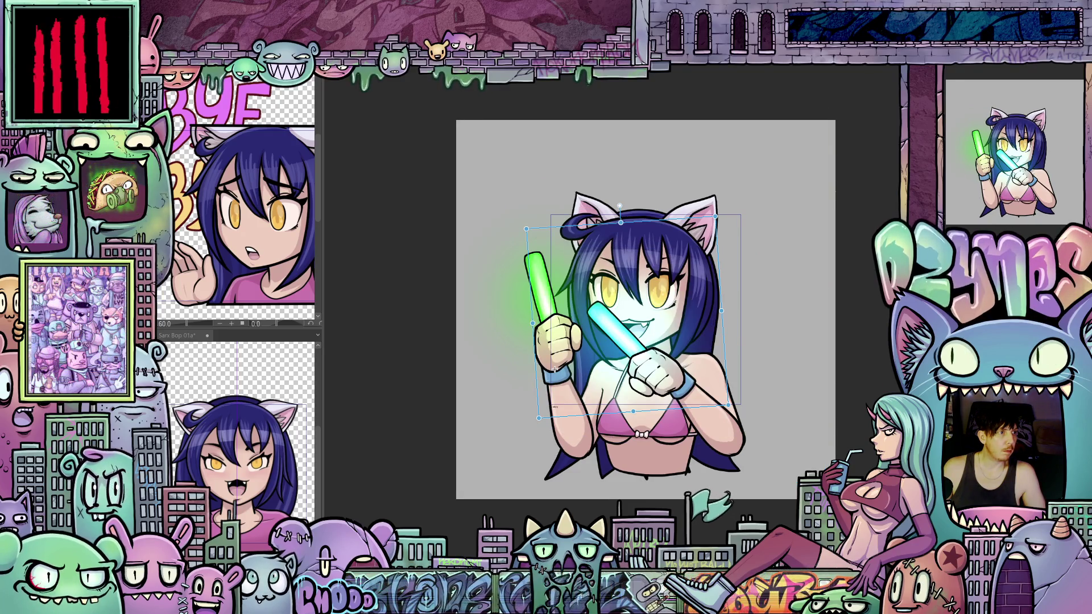
# Step: Raise the head and arms about 12 px and start the animation playback
pyautogui.moveTo(555, 369); pyautogui.dragTo(556, 362)
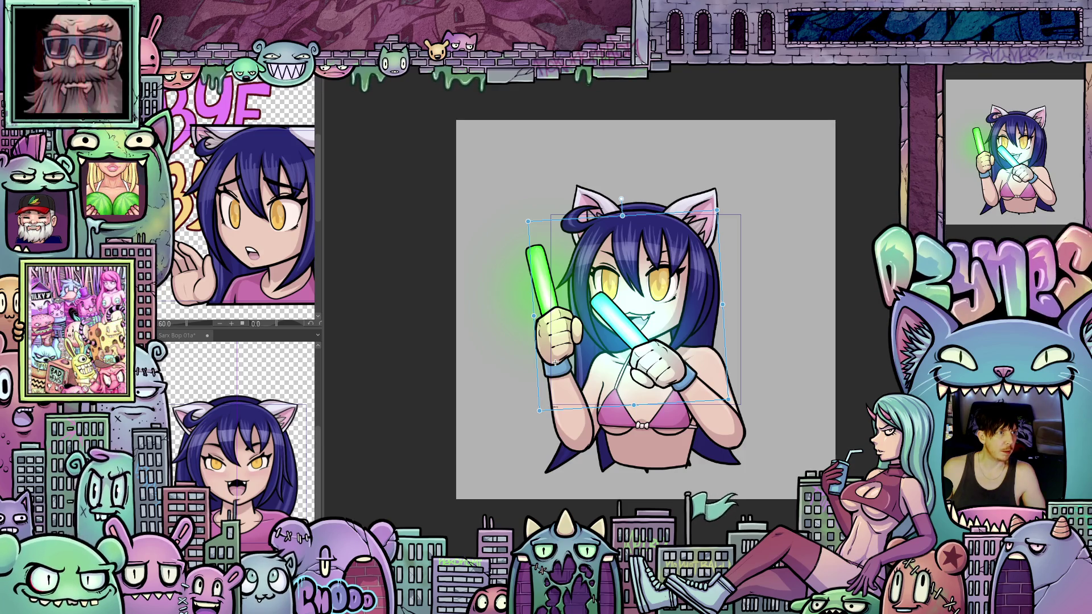
pyautogui.press('space')
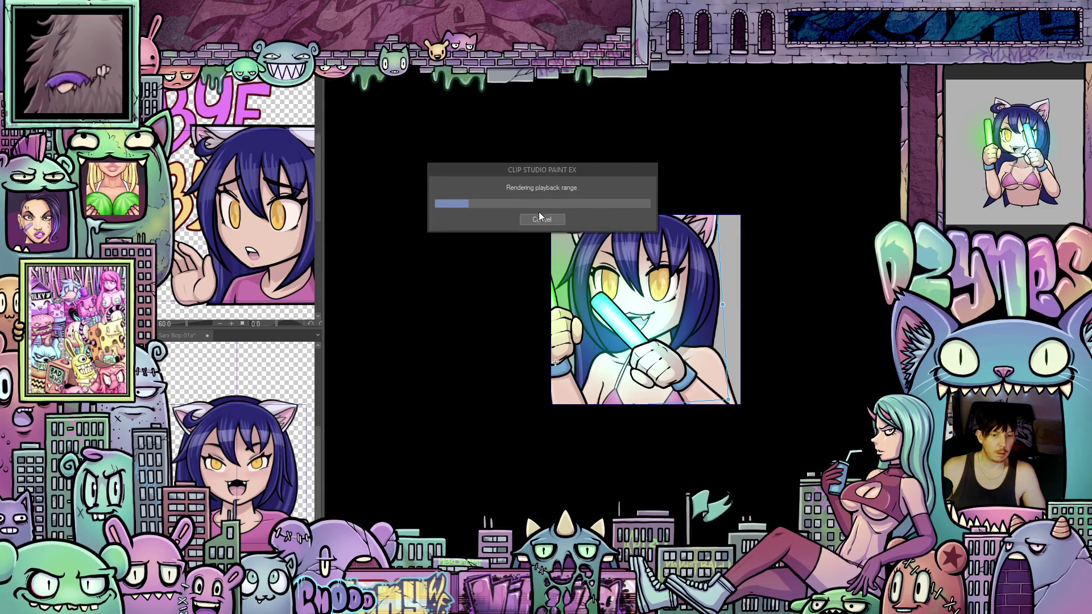
# Step: Cancel the playback render, undo the head-and-arms rotation, and compare neighbouring frames' glowstick poses
pyautogui.click(538, 219)
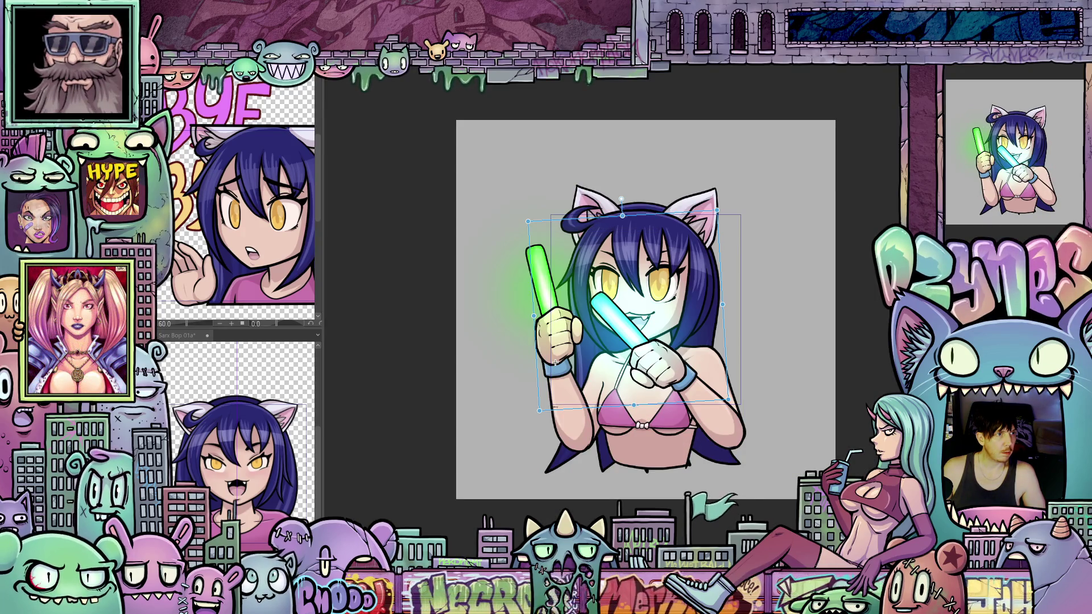
pyautogui.hotkey('ctrl', 'z')
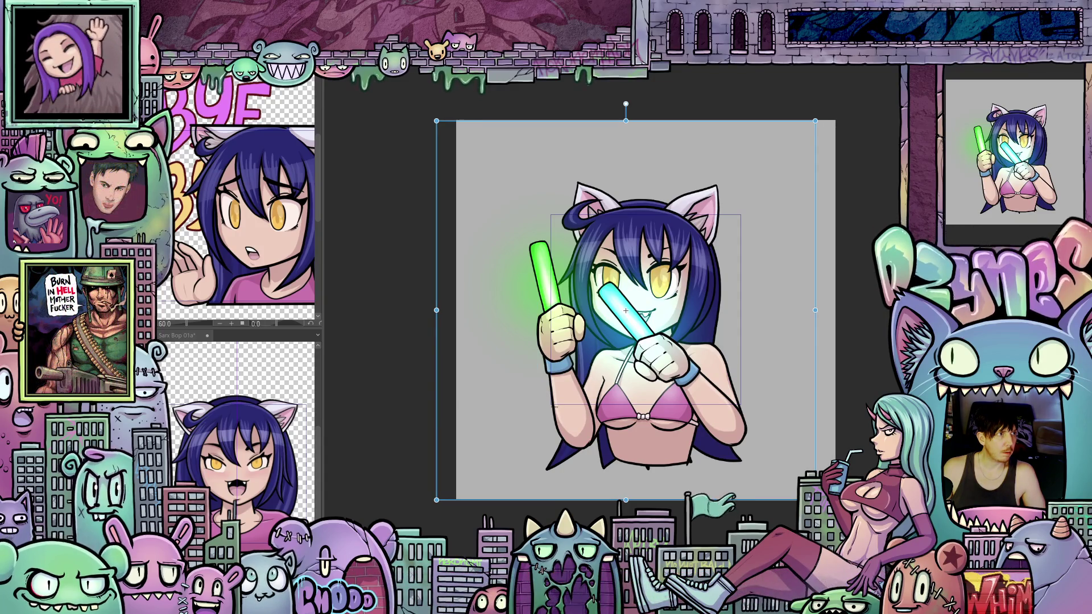
pyautogui.hotkey('ctrl', 'z')
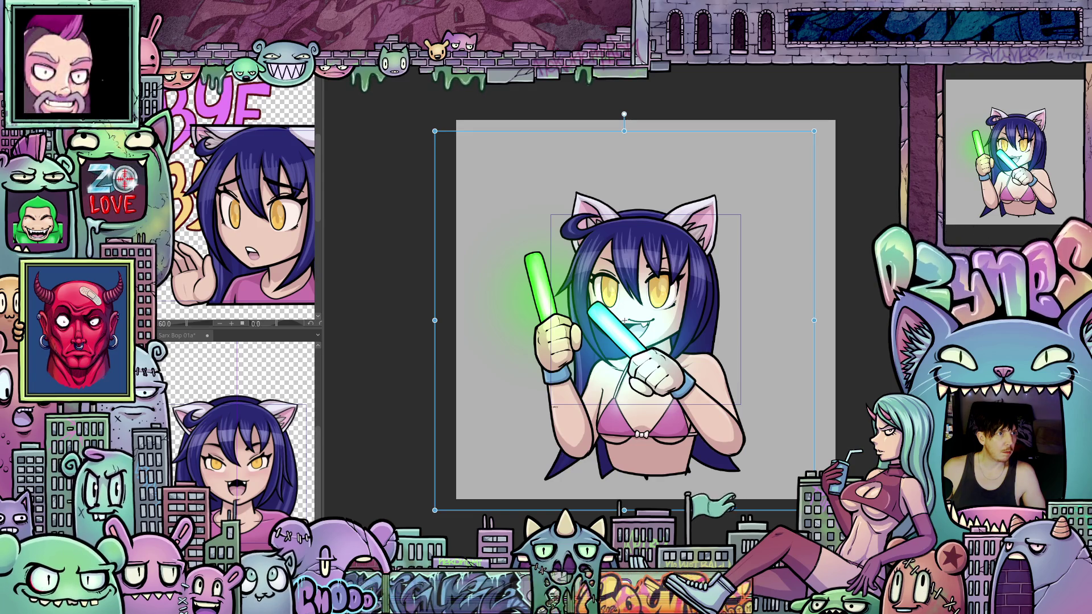
pyautogui.hotkey('ctrl', 'z')
pyautogui.hotkey('ctrl', 'z')
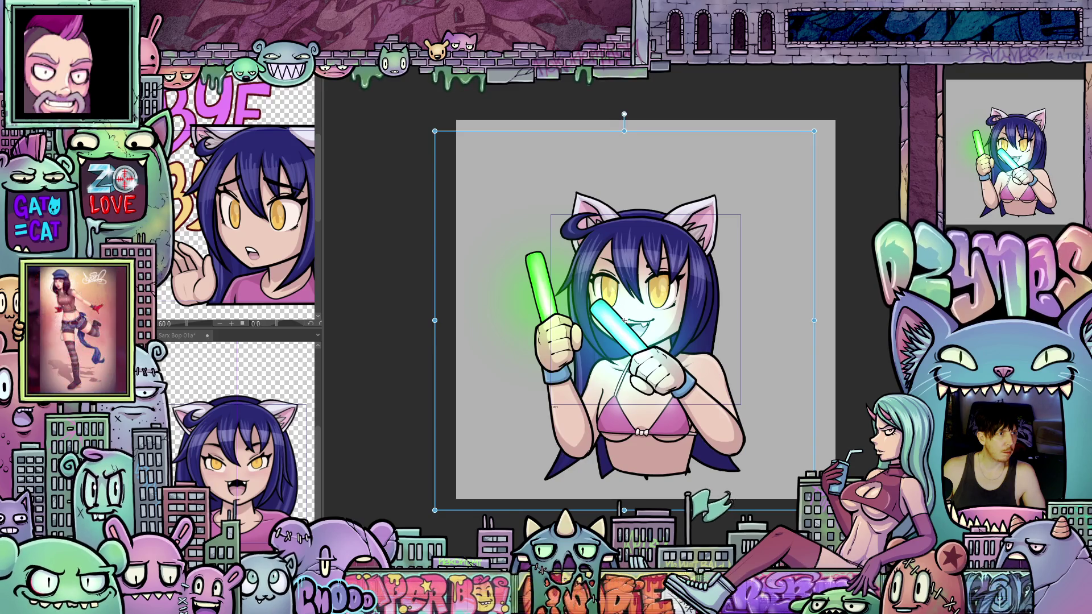
pyautogui.hotkey('ctrl', 'z')
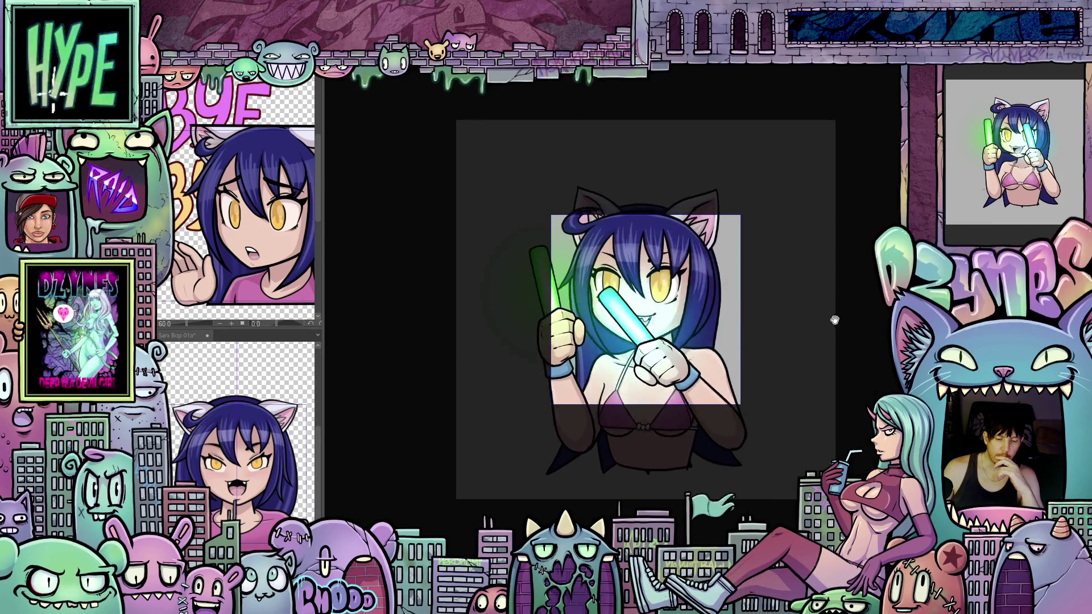
# Step: Zoom the looping preview down to emote size, centre it, then zoom back in slightly
pyautogui.scroll(-5, 833, 307)
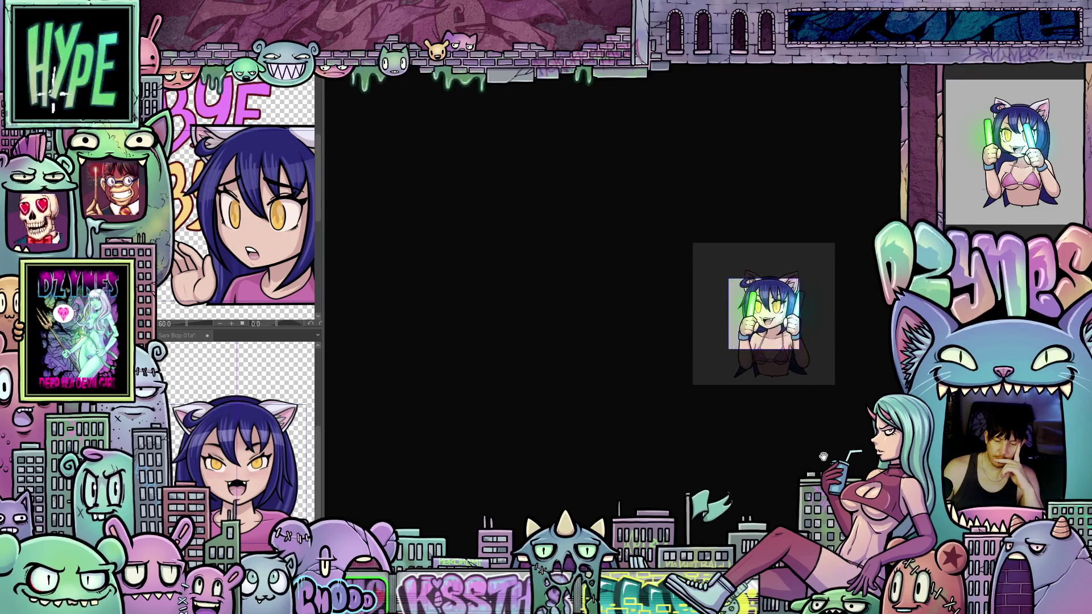
pyautogui.moveTo(887, 387); pyautogui.dragTo(751, 388)
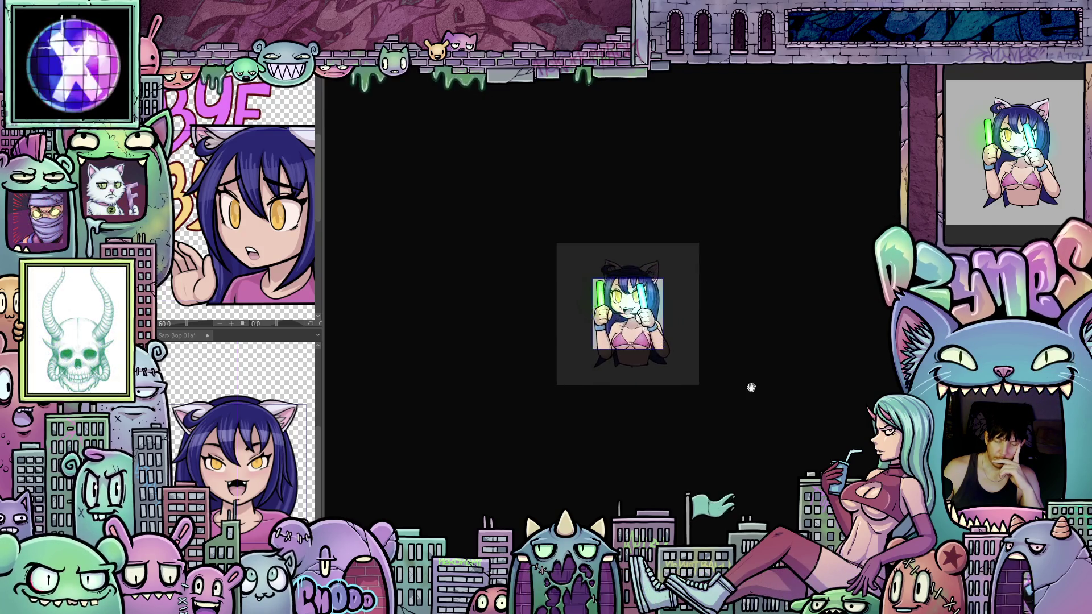
pyautogui.scroll(-3, 755, 310)
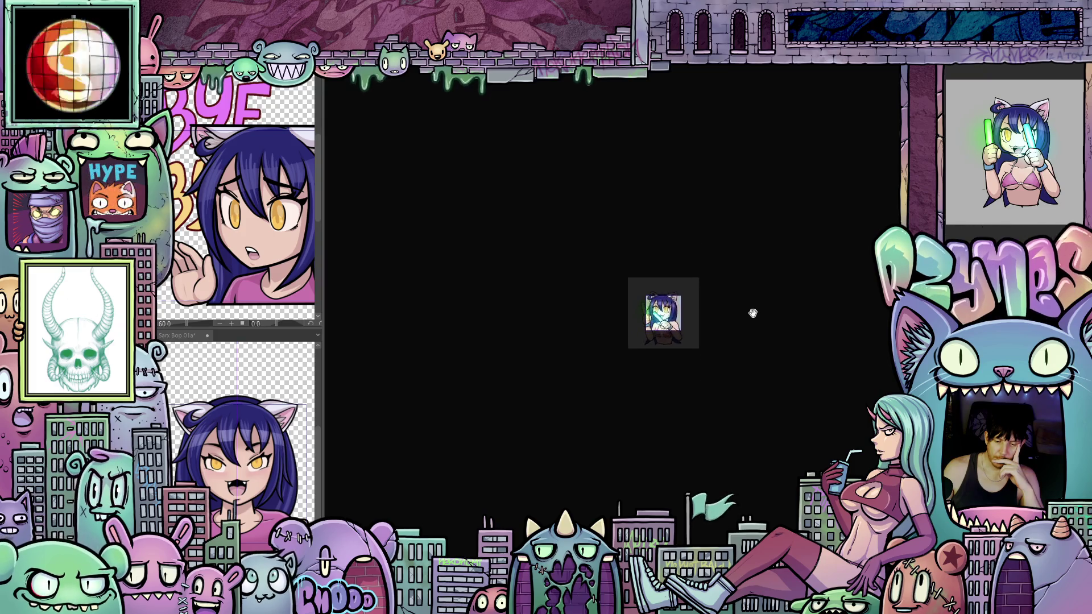
pyautogui.scroll(-2, 738, 319)
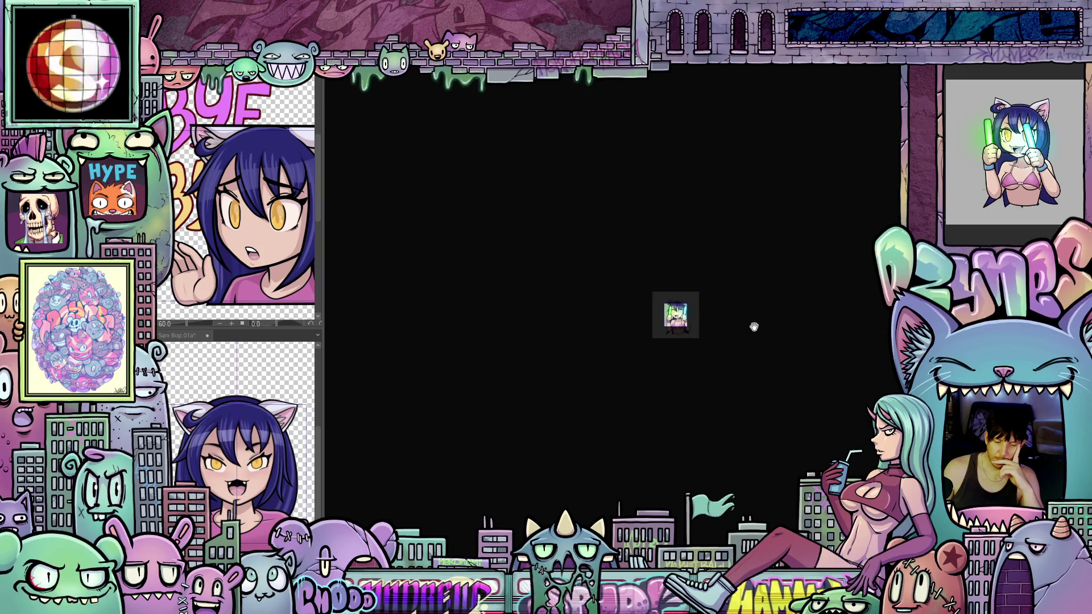
pyautogui.scroll(5, 726, 317)
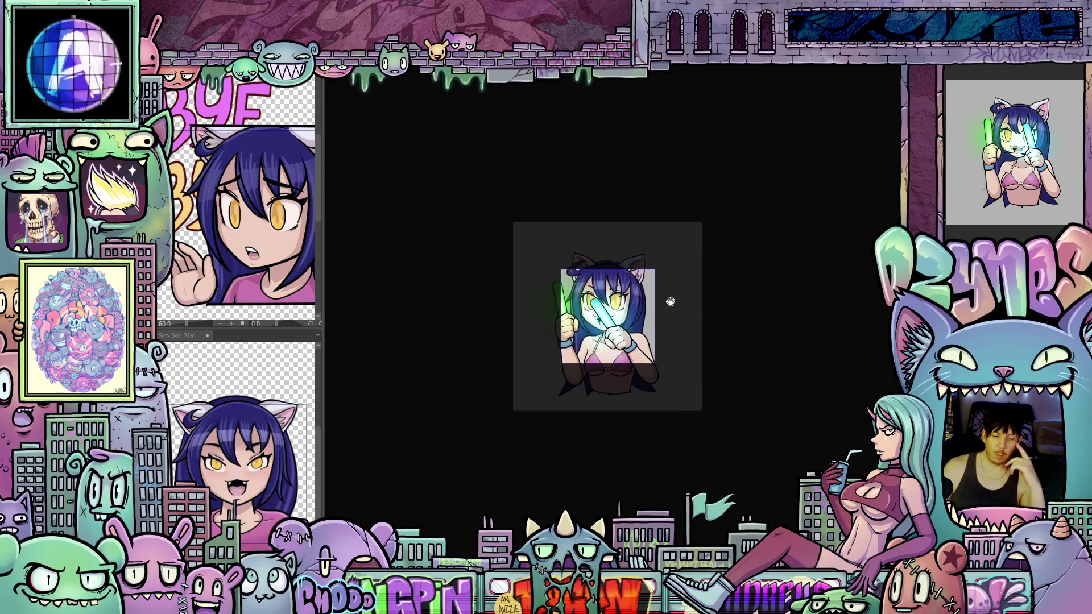
pyautogui.scroll(2, 670, 302)
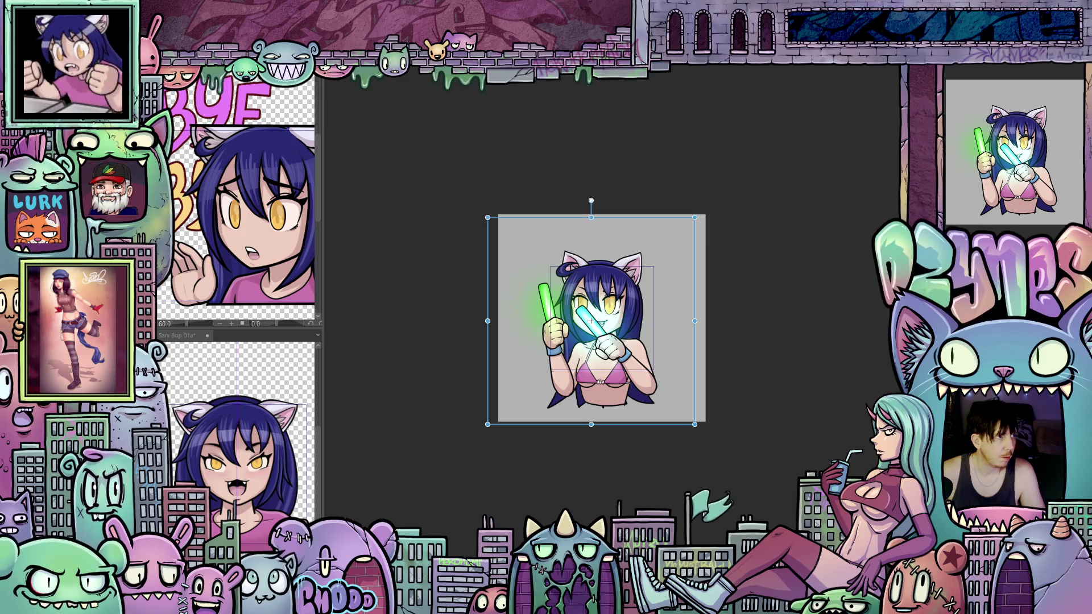
pyautogui.press('Return')
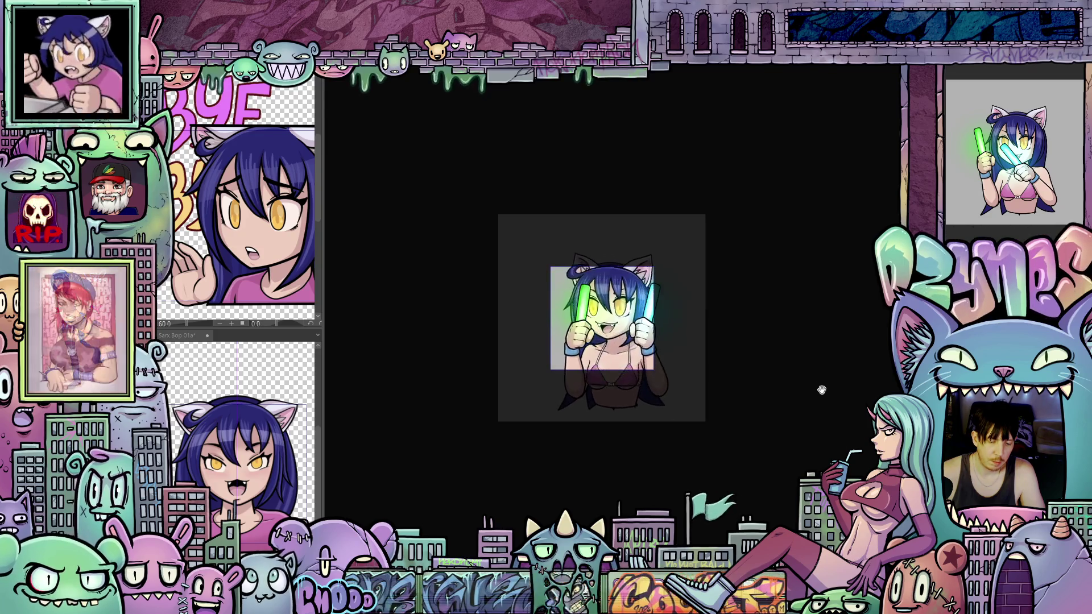
pyautogui.scroll(-4, 767, 343)
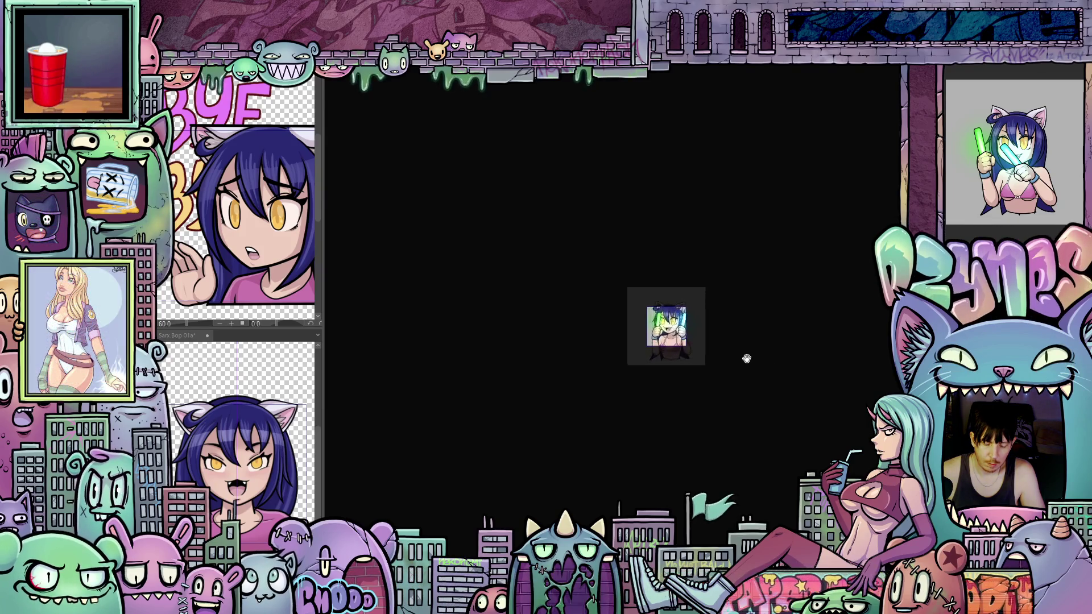
pyautogui.scroll(3, 719, 330)
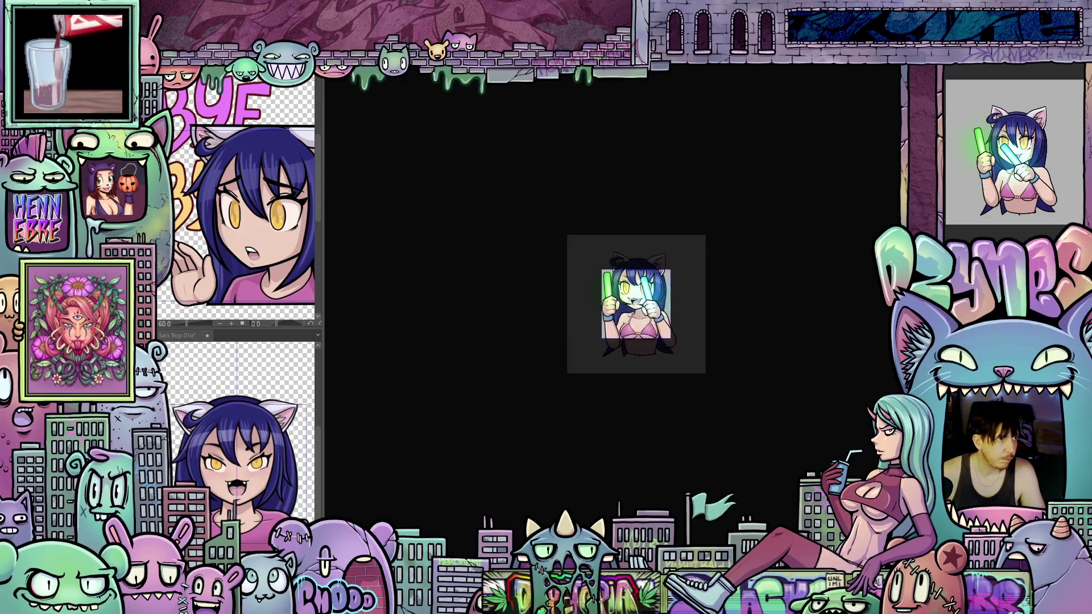
pyautogui.press('space')
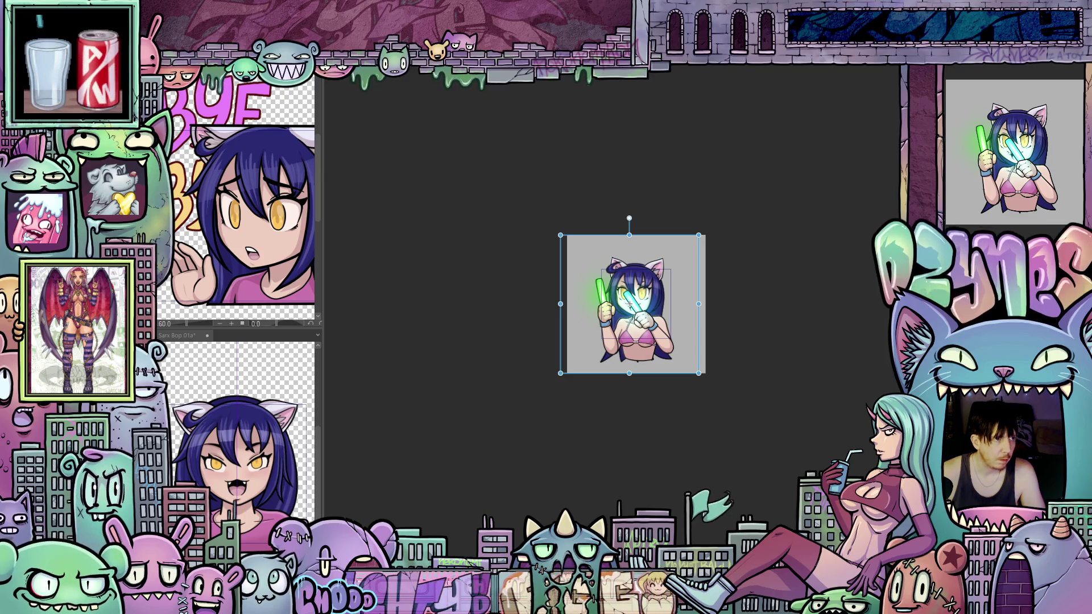
# Step: On the both-glowsticks-raised frame, rotate the character slightly clockwise, nudge it left, and render a preview
pyautogui.press('Right')
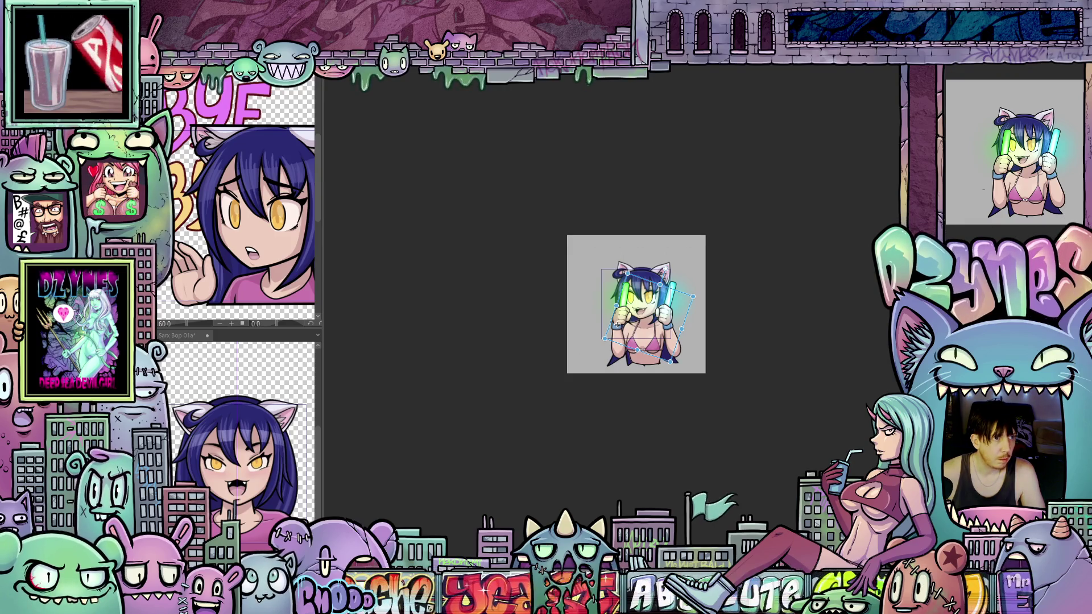
pyautogui.scroll(2, 596, 295)
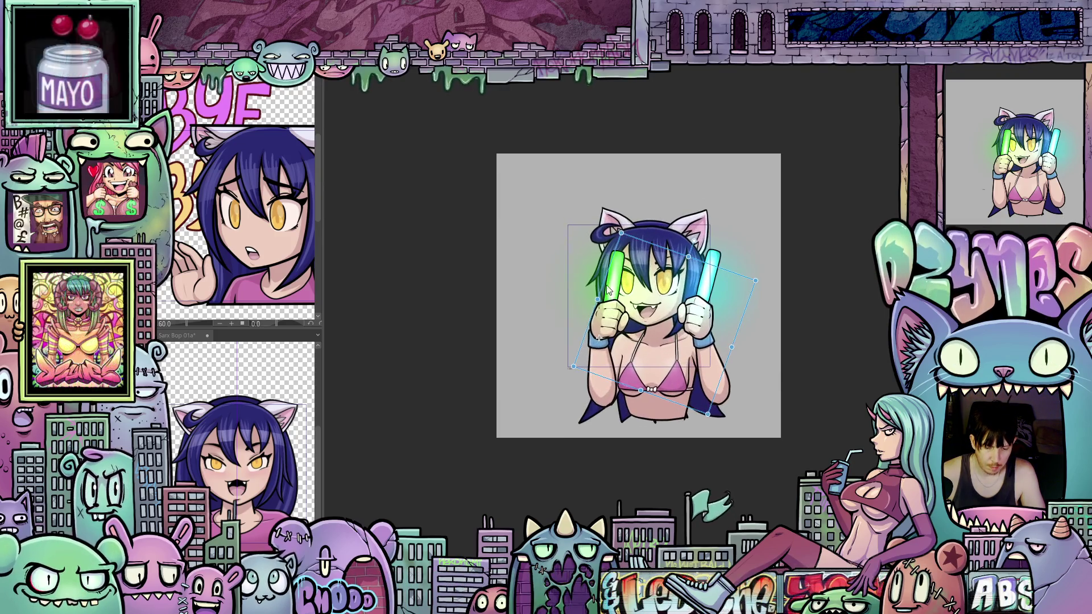
pyautogui.scroll(1, 607, 289)
pyautogui.moveTo(604, 290); pyautogui.dragTo(613, 268)
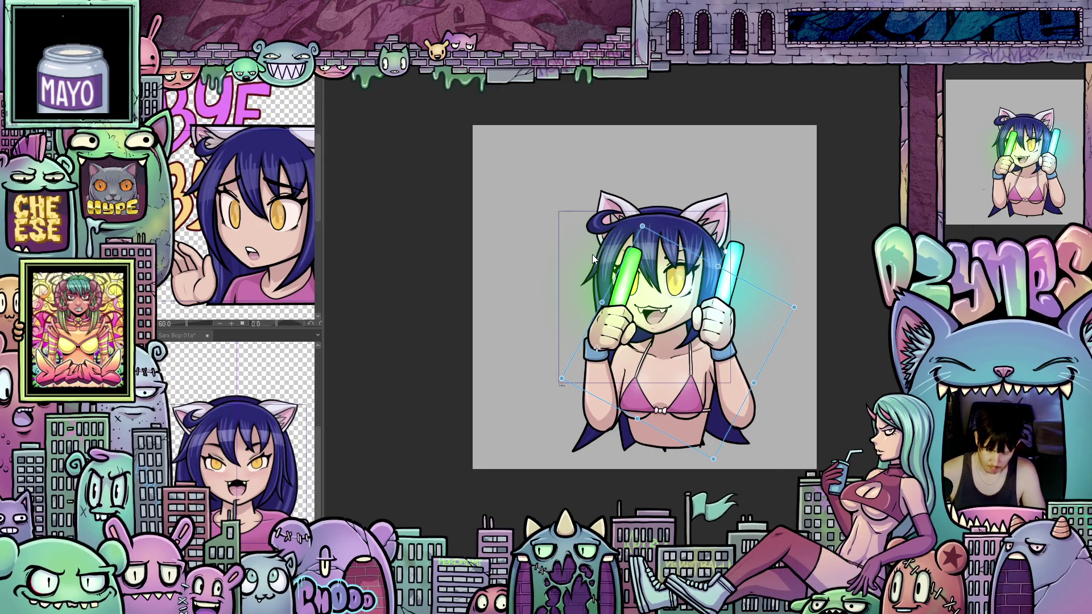
pyautogui.press('Left')
pyautogui.press('Left')
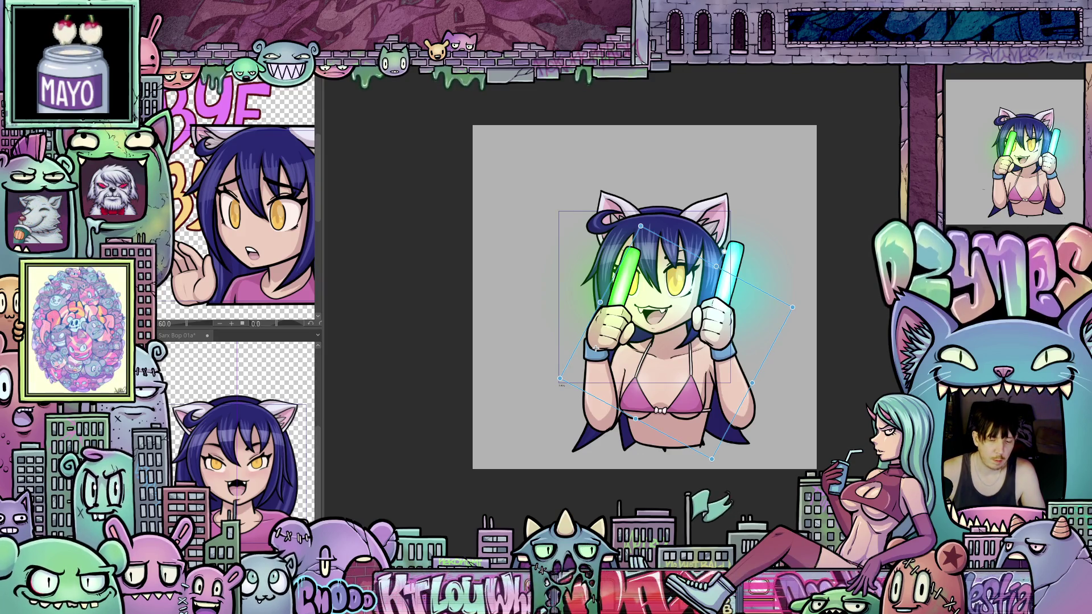
pyautogui.press('Return')
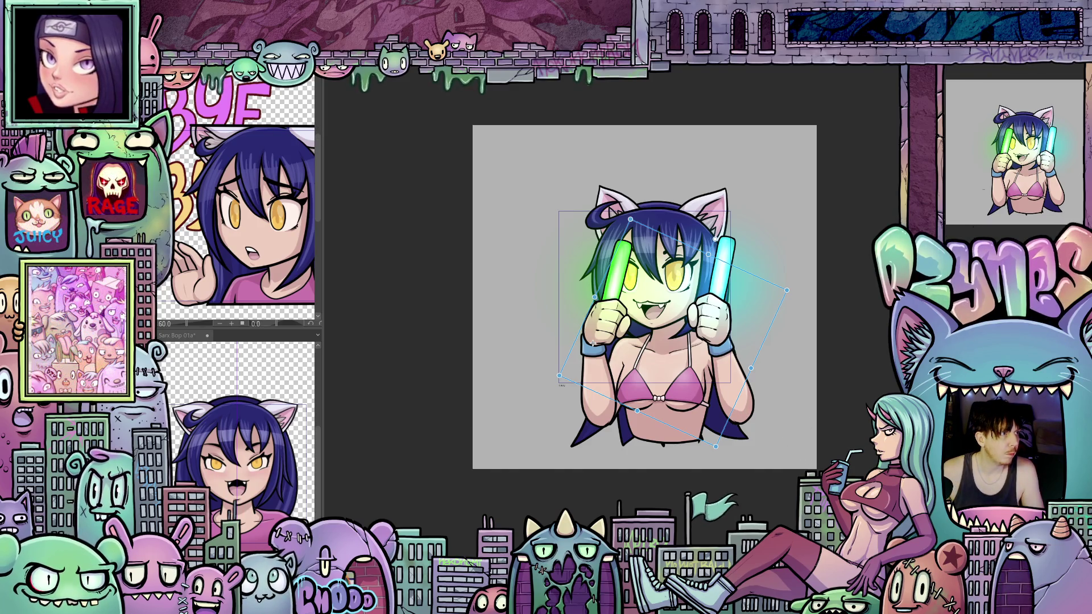
# Step: Play the bopping loop and zoom in on the canvas to inspect it
pyautogui.press('Return')
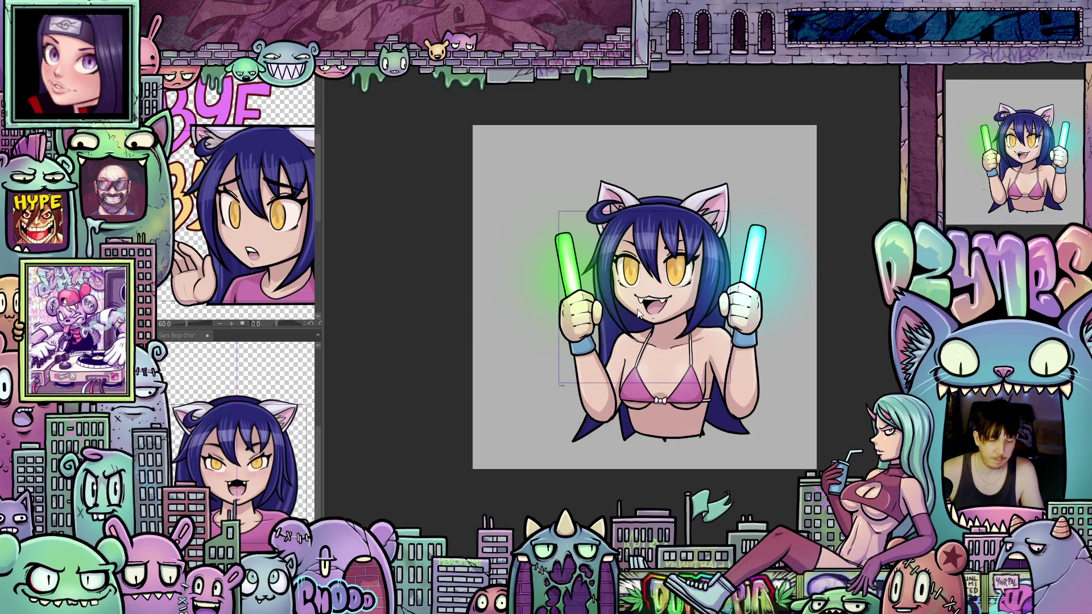
pyautogui.scroll(3, 653, 310)
pyautogui.scroll(3, 657, 315)
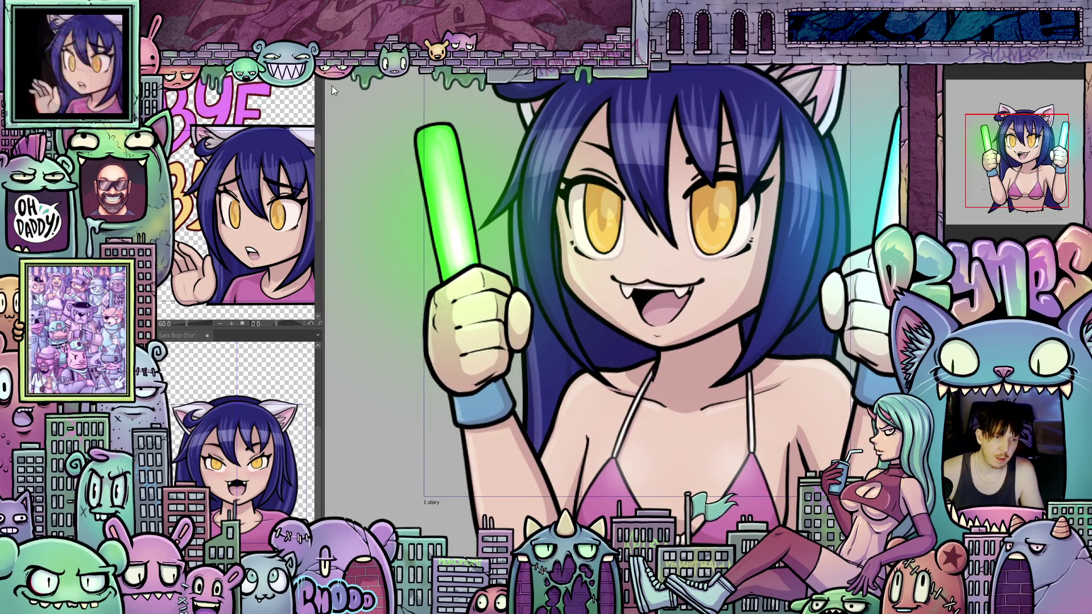
pyautogui.scroll(-2, 700, 200)
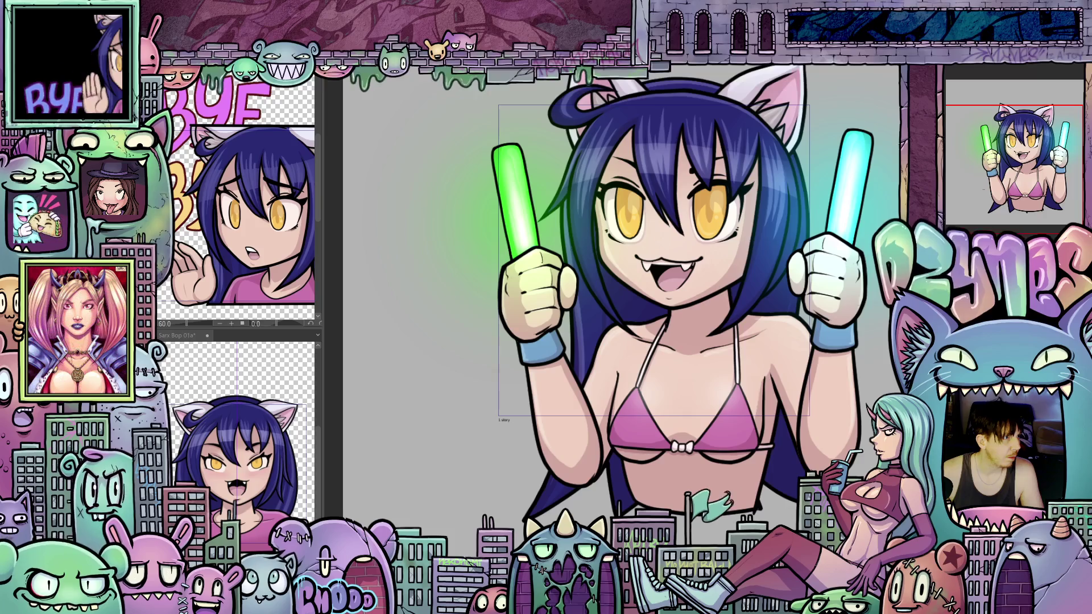
# Step: Go to the crossed blue-glowstick frame and start Free Transform on the character
pyautogui.press('Right')
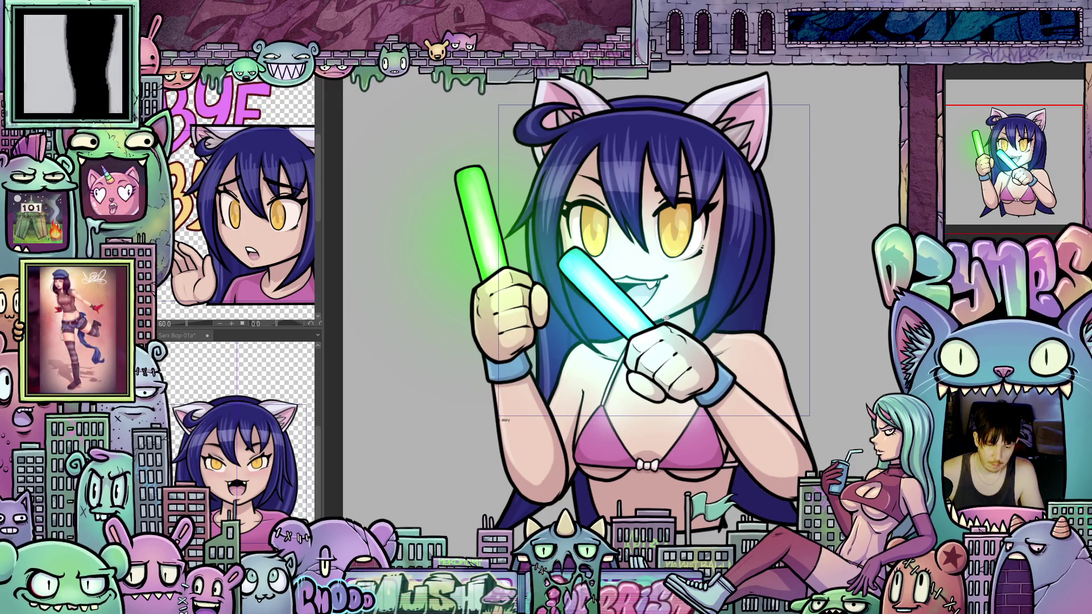
pyautogui.scroll(-2, 456, 278)
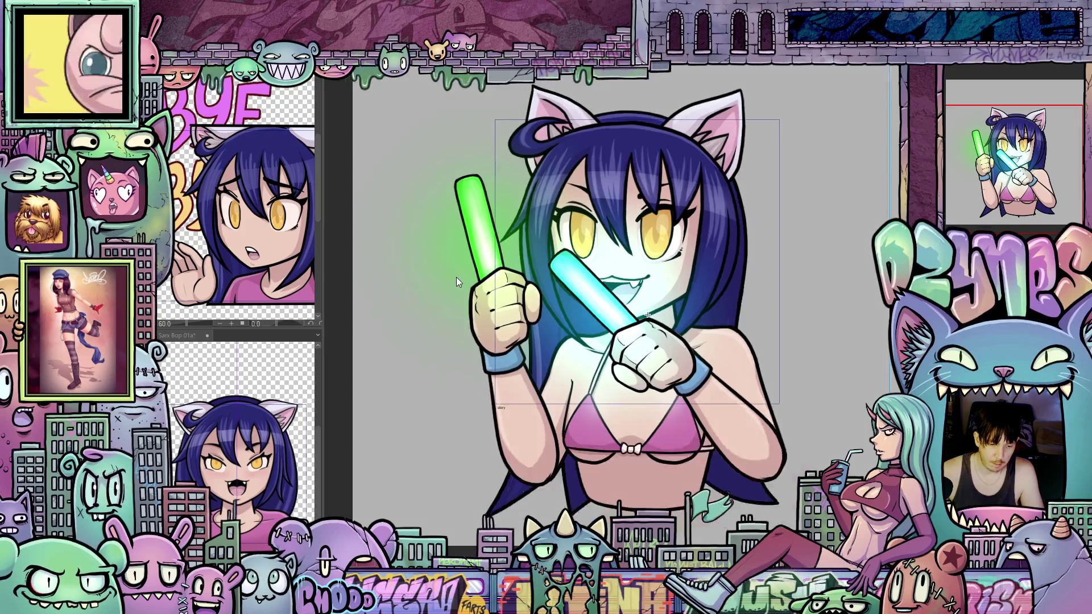
pyautogui.hotkey('ctrl', 't')
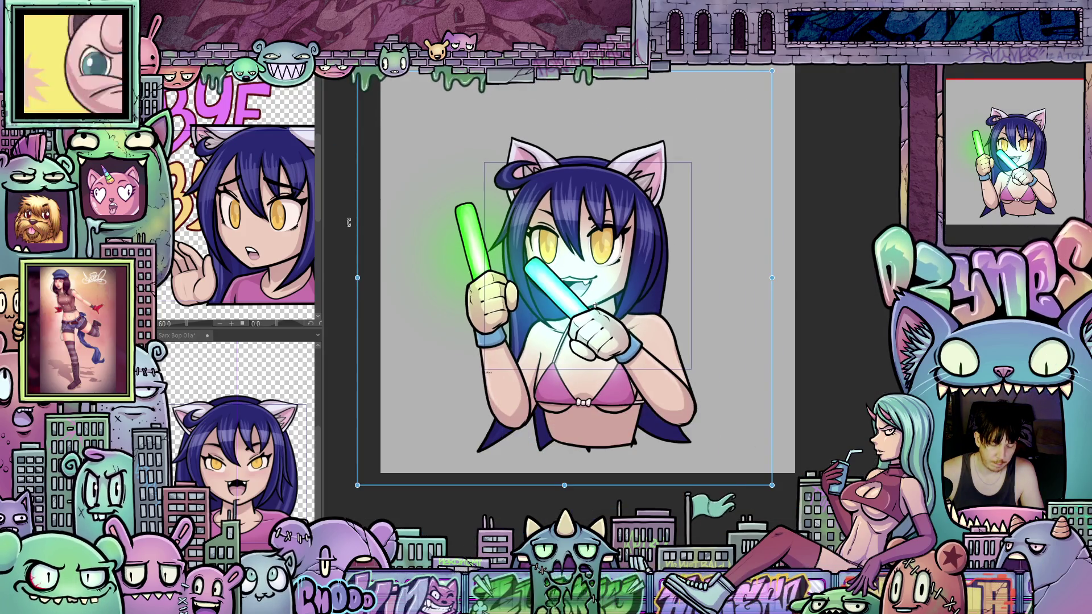
# Step: Rotate and shift the character on the crossed- and raised-glowstick frames to strengthen the head bop
pyautogui.moveTo(349, 222); pyautogui.dragTo(344, 237)
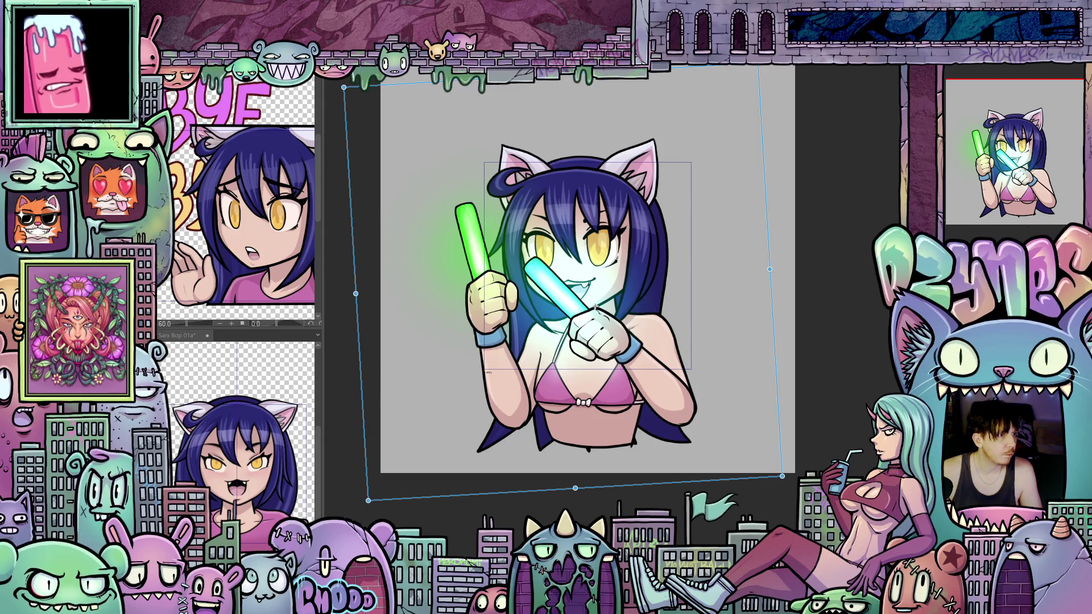
pyautogui.moveTo(595, 308); pyautogui.dragTo(607, 276)
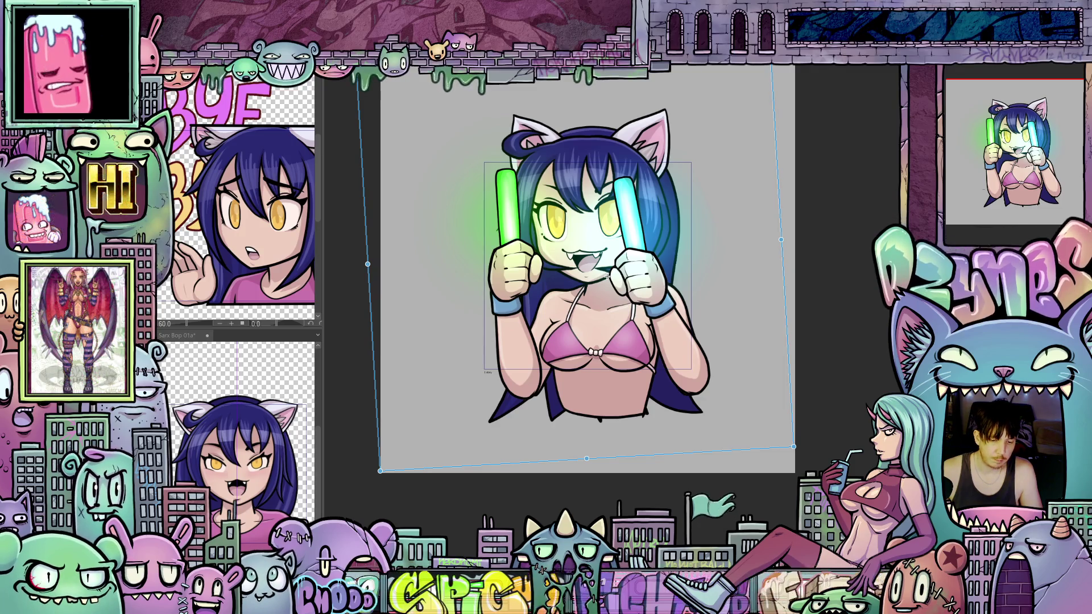
pyautogui.moveTo(357, 228); pyautogui.dragTo(362, 213)
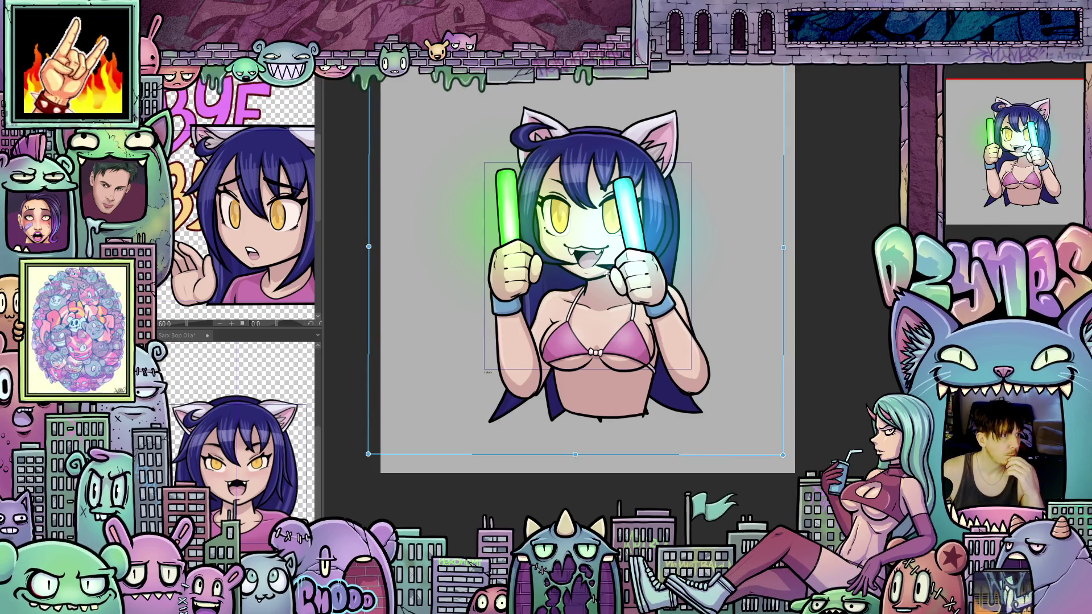
pyautogui.moveTo(606, 274); pyautogui.dragTo(619, 305)
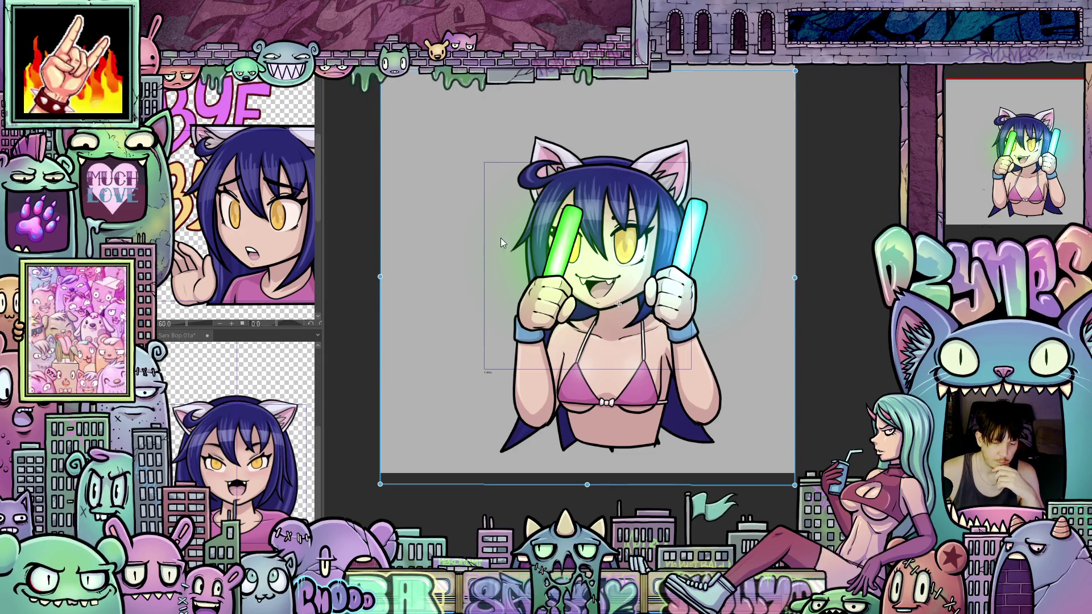
pyautogui.moveTo(374, 240); pyautogui.dragTo(379, 231)
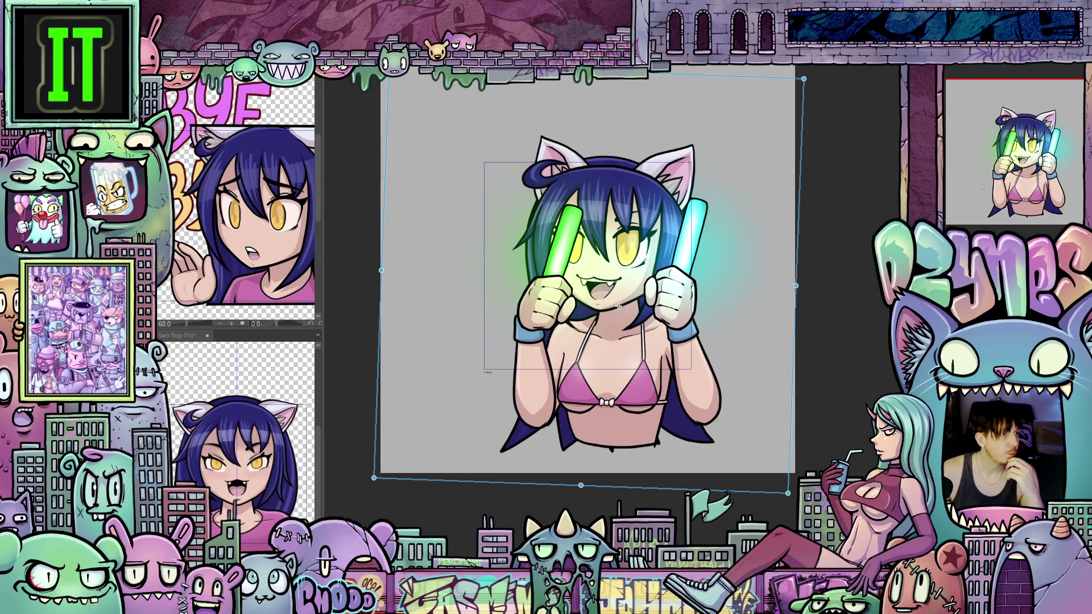
# Step: Keep the raised-glowstick tilt and flip through neighbouring frames to compare the poses
pyautogui.hotkey('ctrl', 'z')
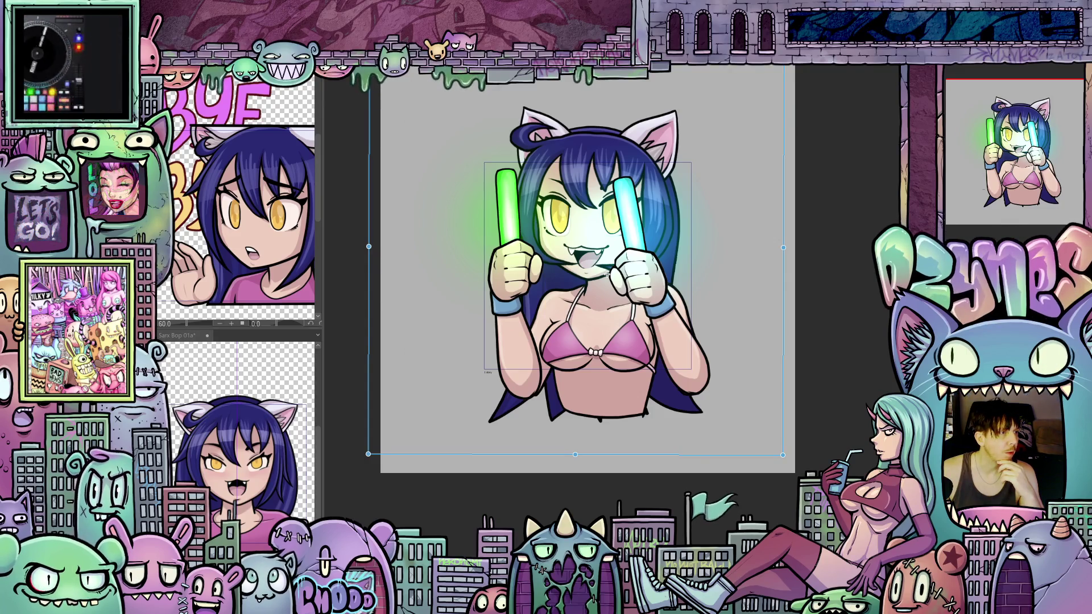
pyautogui.hotkey('ctrl', 'Right')
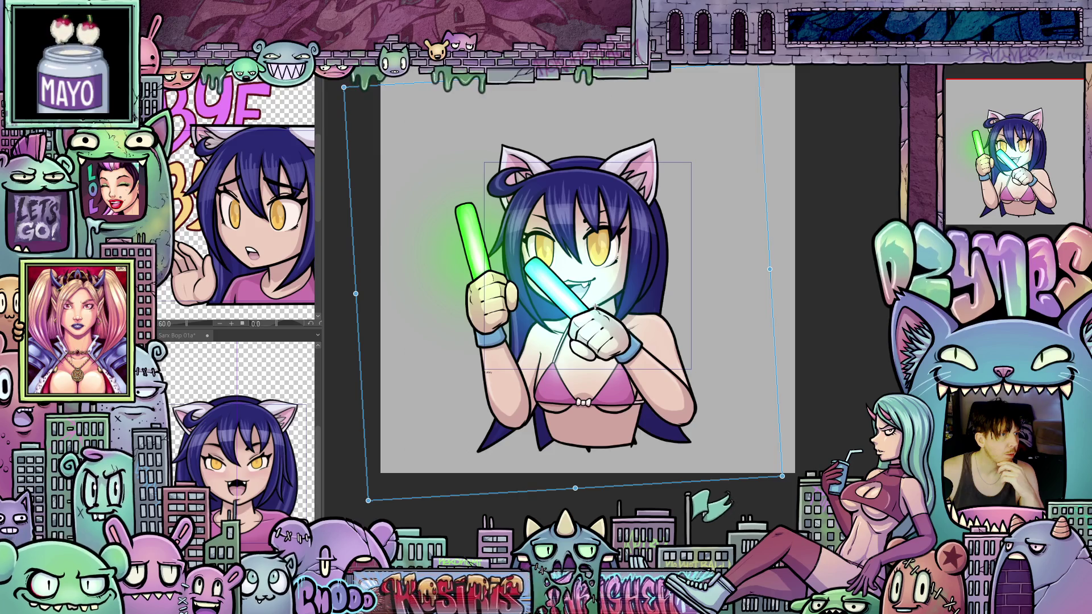
pyautogui.hotkey('ctrl', 'Right')
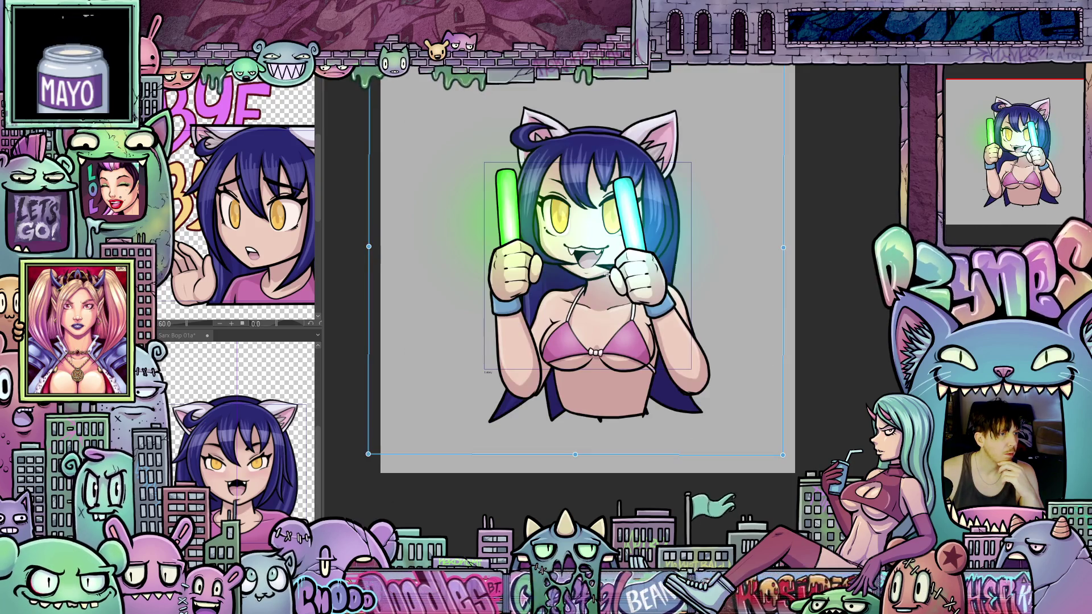
pyautogui.hotkey('ctrl', 'Right')
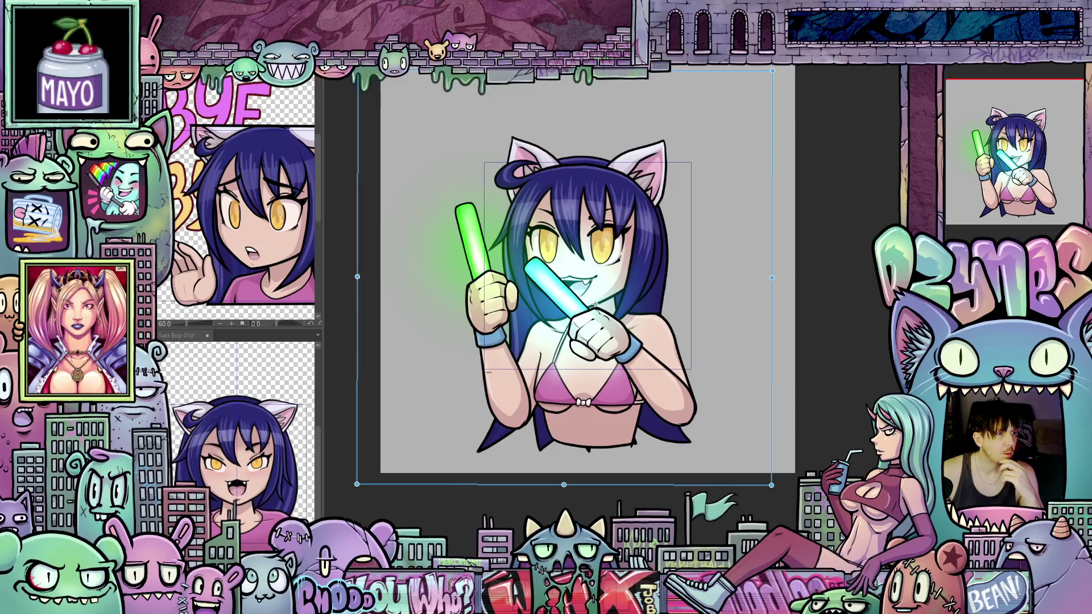
pyautogui.hotkey('ctrl', 'Right')
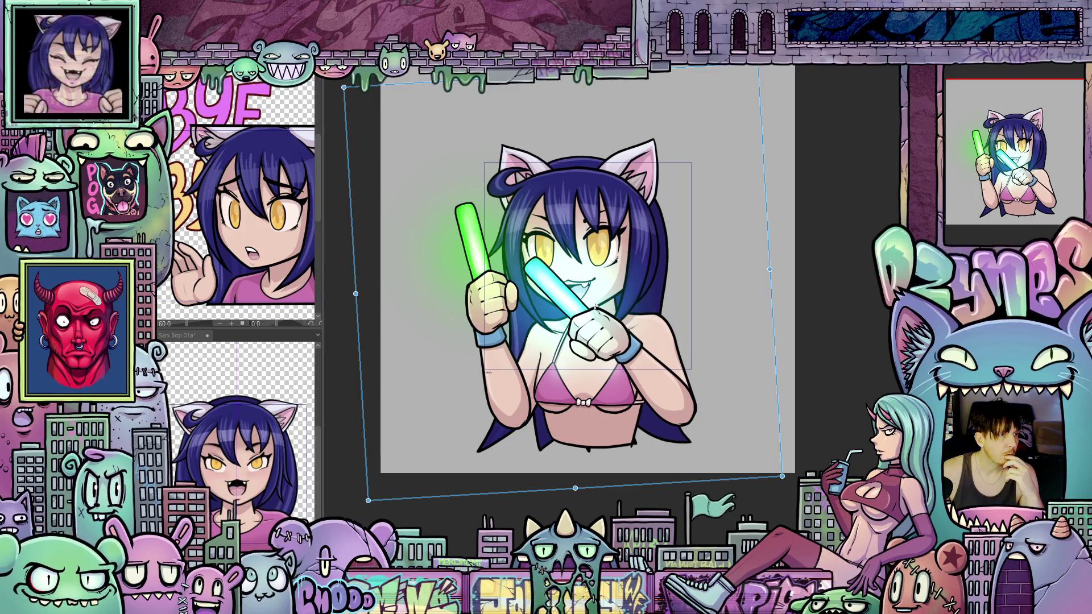
pyautogui.hotkey('ctrl', 'Right')
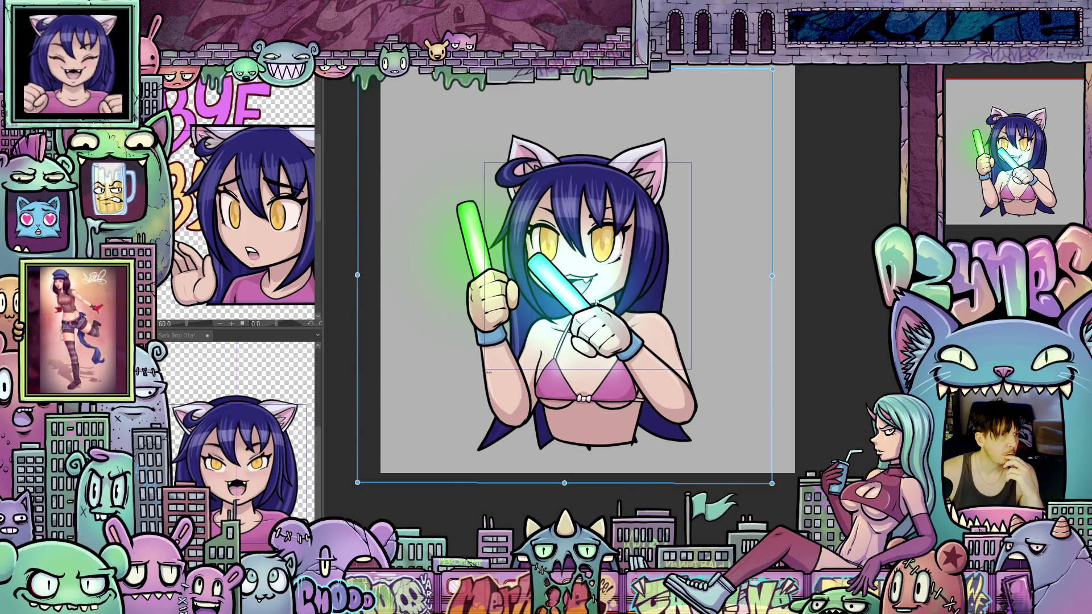
# Step: Advance to the upright, untilted crossed-glowstick frame
pyautogui.hotkey('ctrl', 'Right')
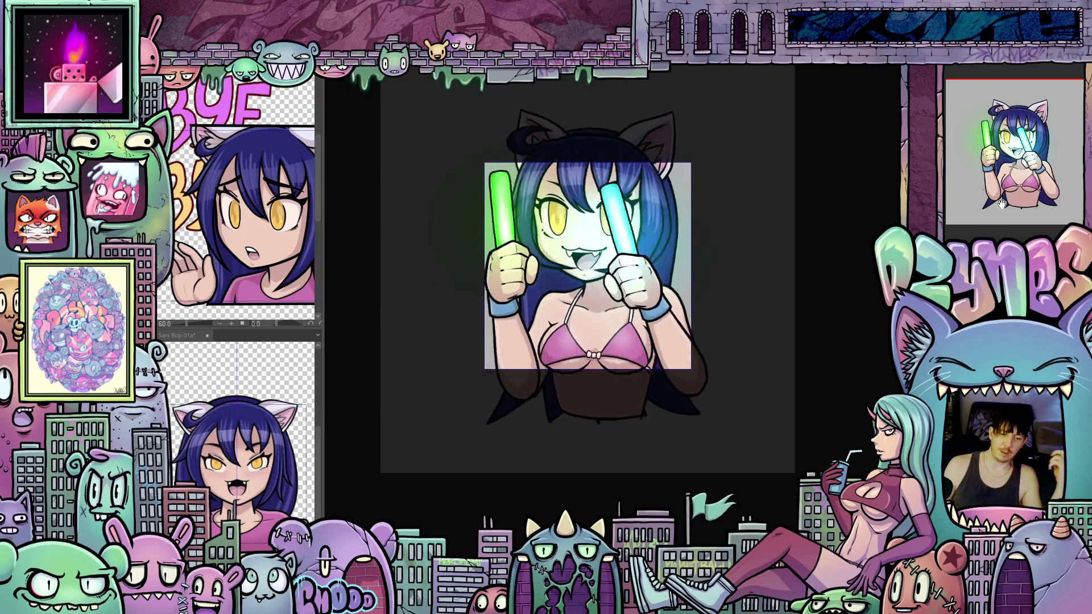
# Step: Shrink the playing loop to tiny emote size, zoom back in, and stop playback
pyautogui.scroll(-3, 794, 253)
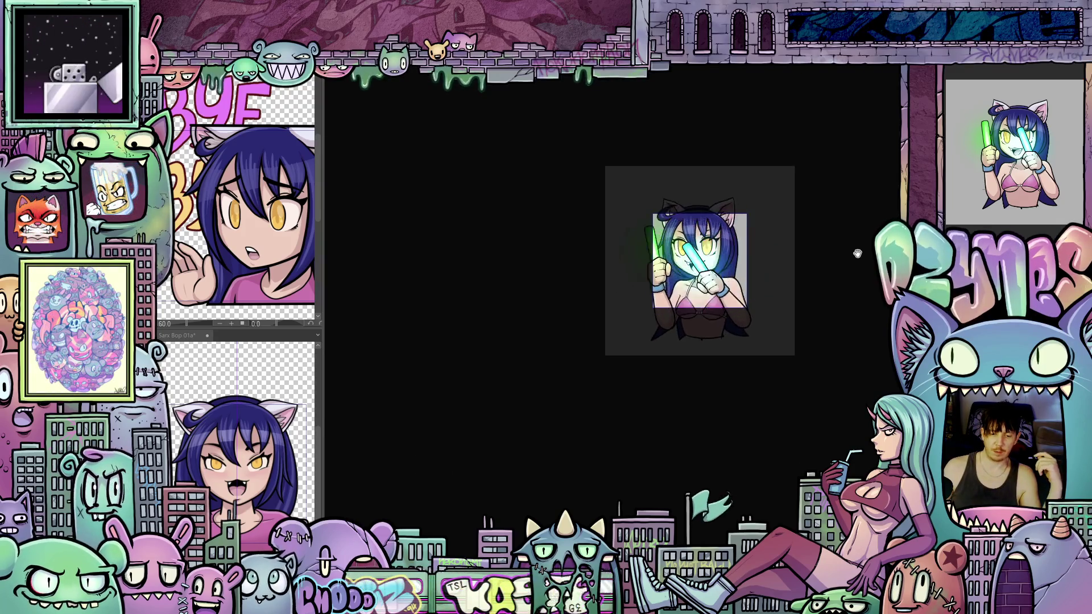
pyautogui.scroll(-1, 857, 253)
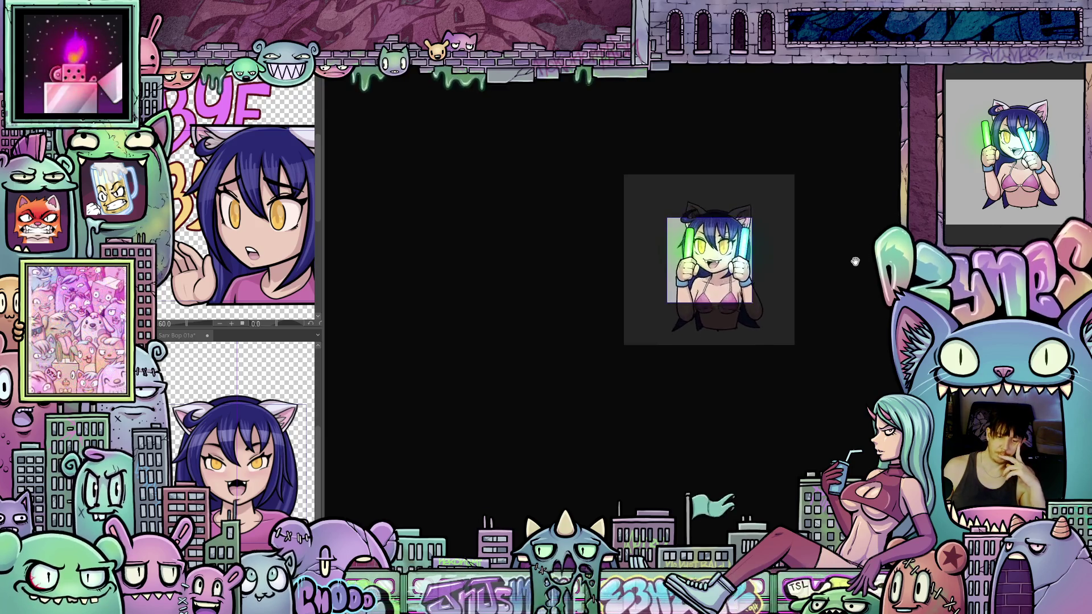
pyautogui.scroll(-4, 855, 262)
pyautogui.scroll(-1, 838, 264)
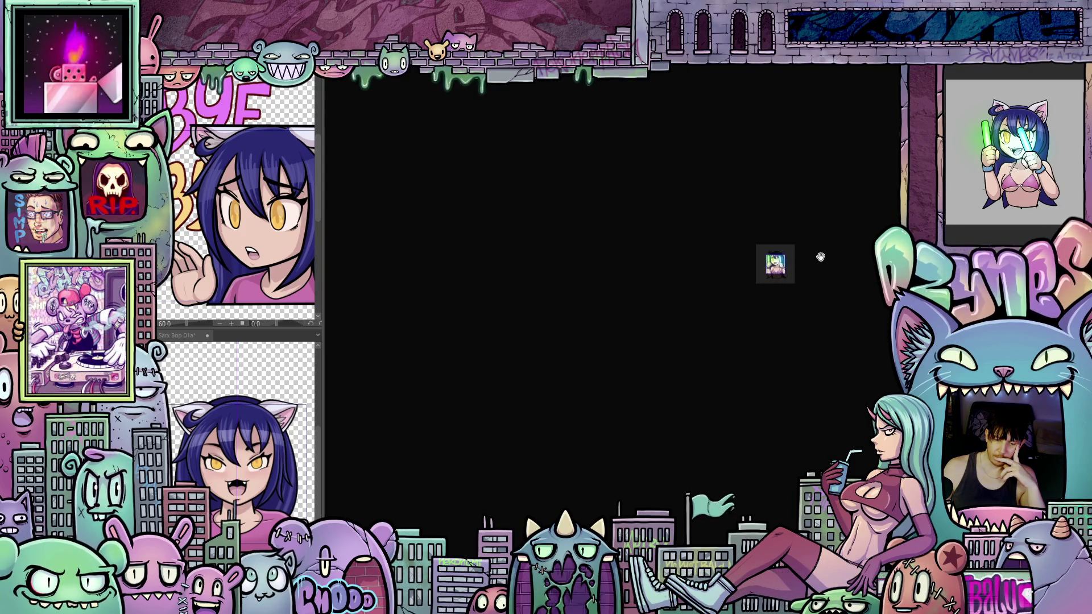
pyautogui.scroll(3, 807, 266)
pyautogui.scroll(6, 807, 266)
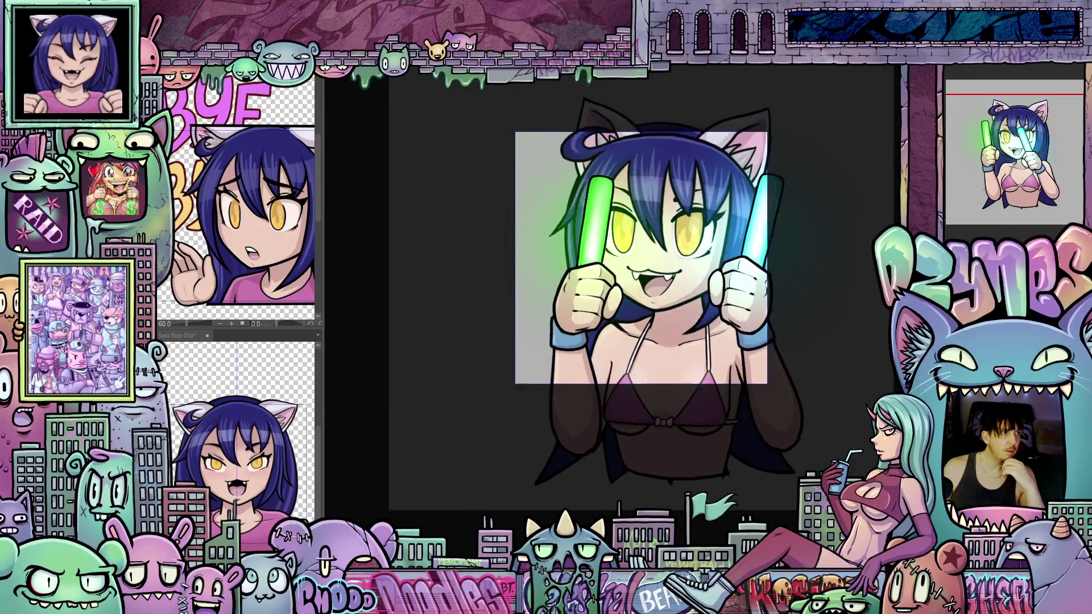
pyautogui.click(671, 282)
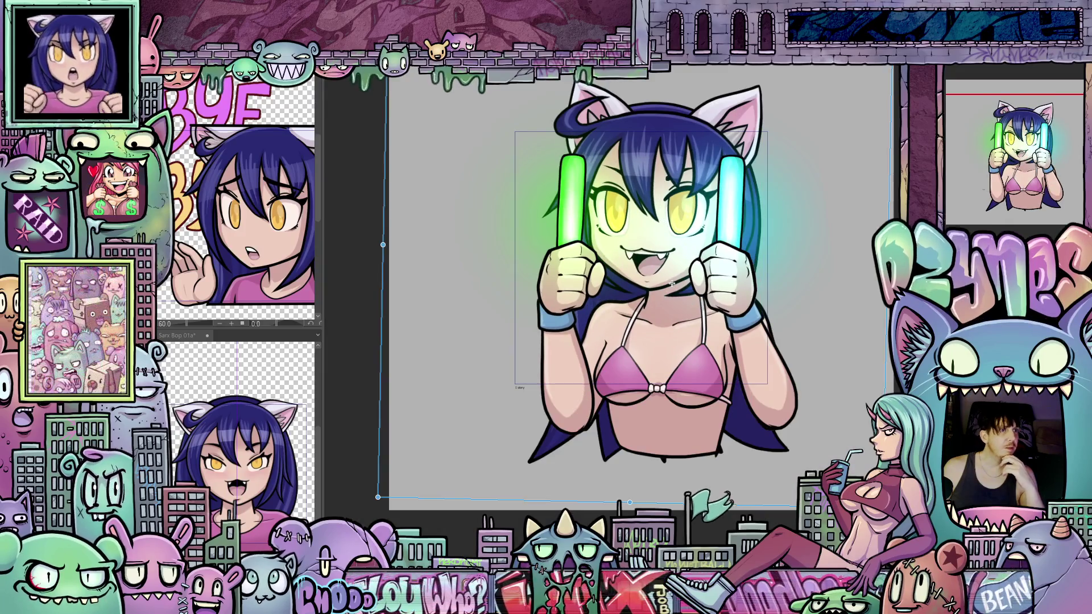